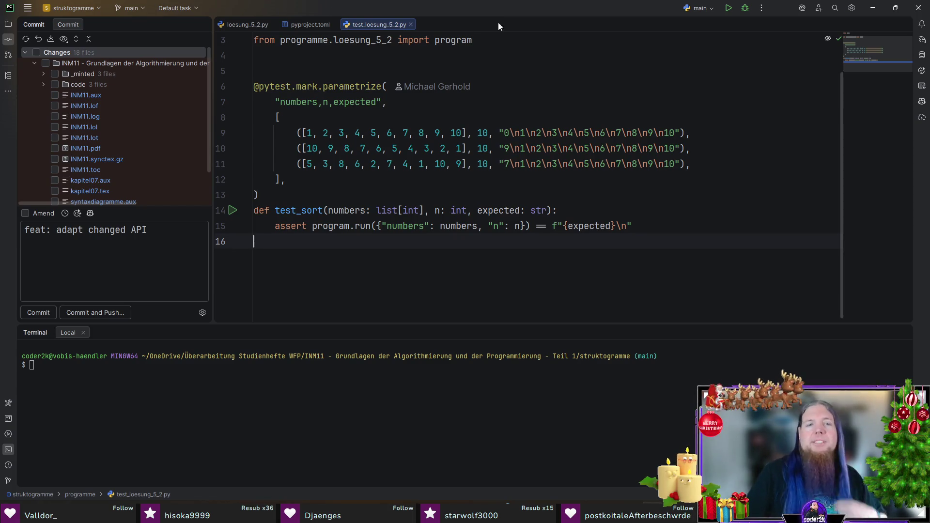
# Step: Close PyCharm's terminal and show the project file tree in the left panel
pyautogui.click(754, 365)
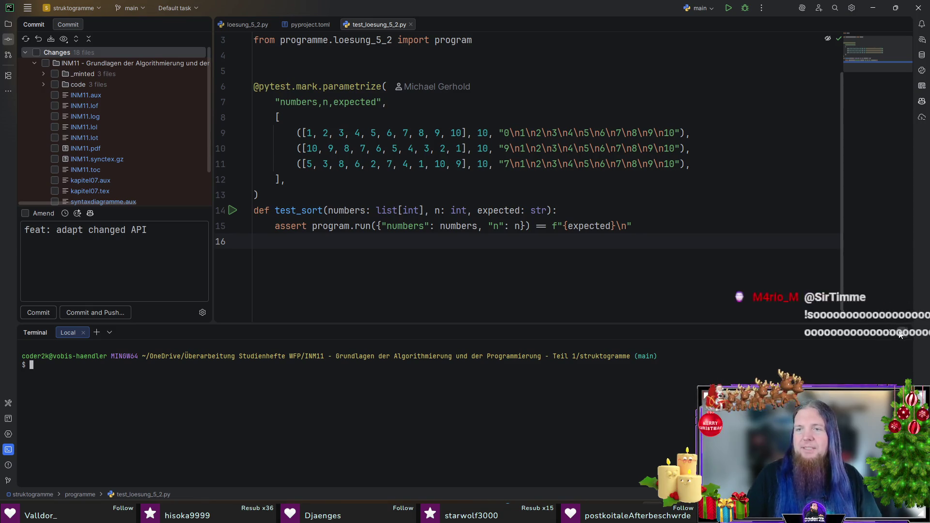
pyautogui.click(902, 333)
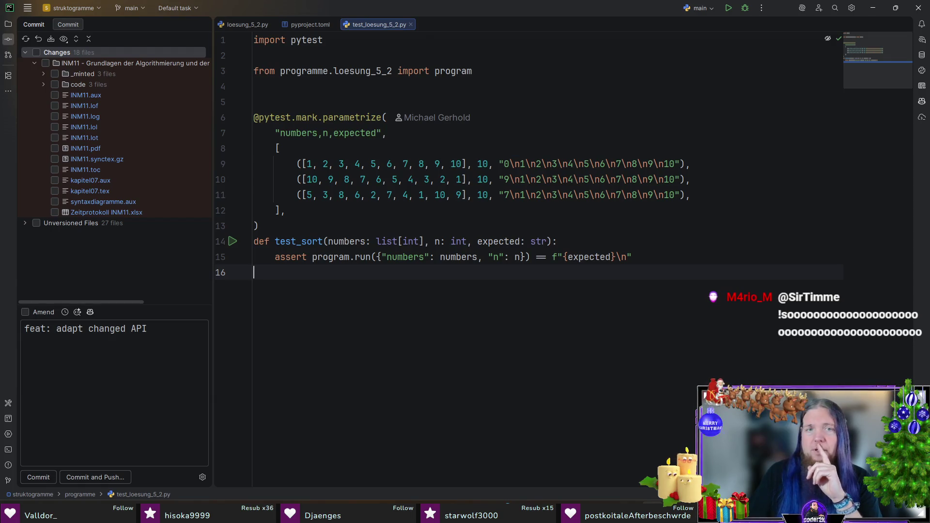
pyautogui.hotkey('alt', '1')
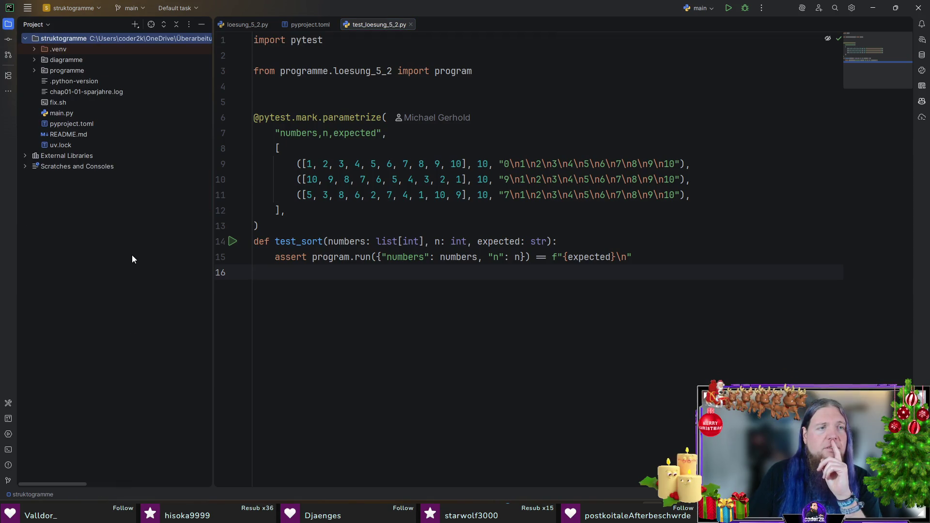
# Step: Expand the programme folder in the project tree, then switch to TeXstudio
pyautogui.click(34, 71)
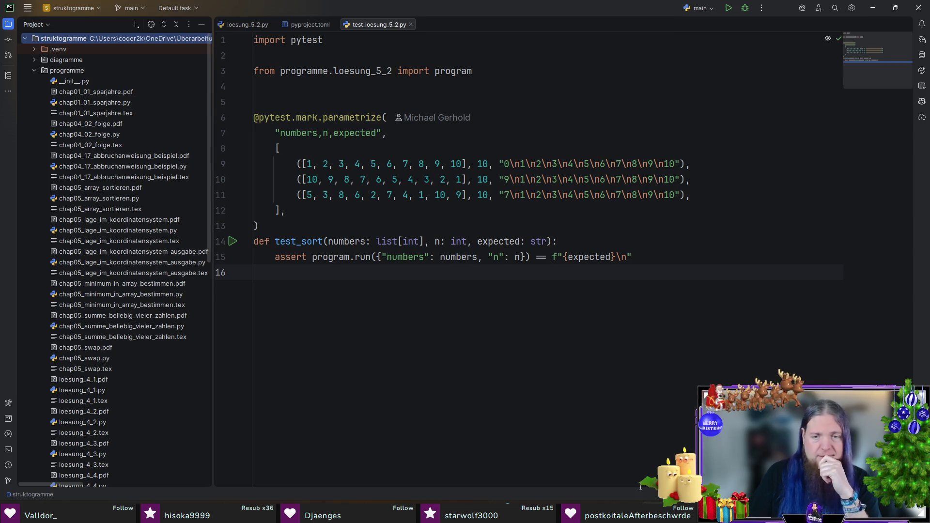
pyautogui.hotkey('alt', 'Tab')
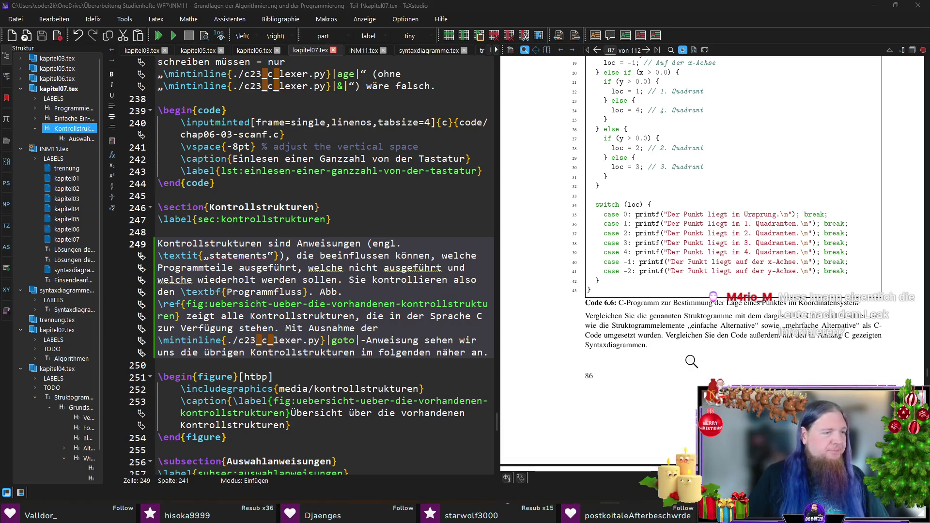
# Step: Scroll the PDF up to page 86 showing Abb. 6.4 and Tabelle 6.2, then return to PyCharm
pyautogui.scroll(7, 635, 315)
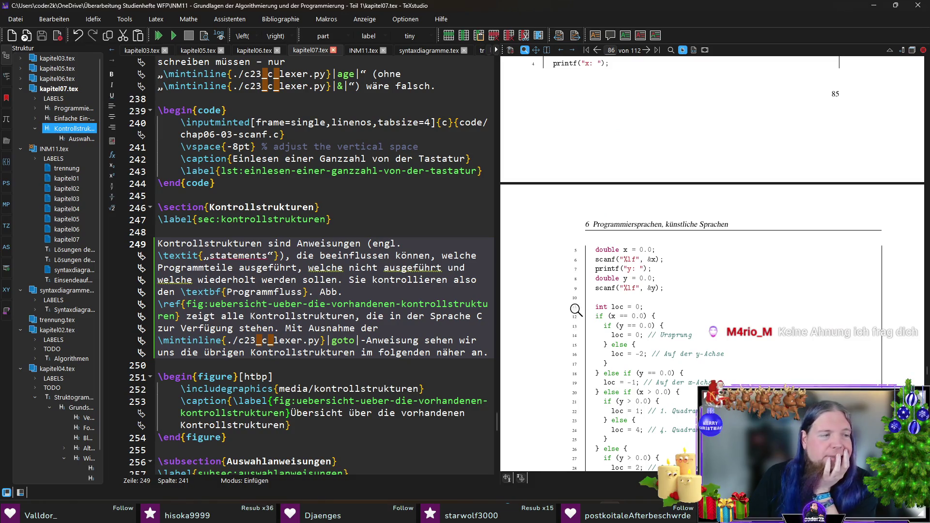
pyautogui.scroll(5, 599, 310)
pyautogui.scroll(3, 601, 322)
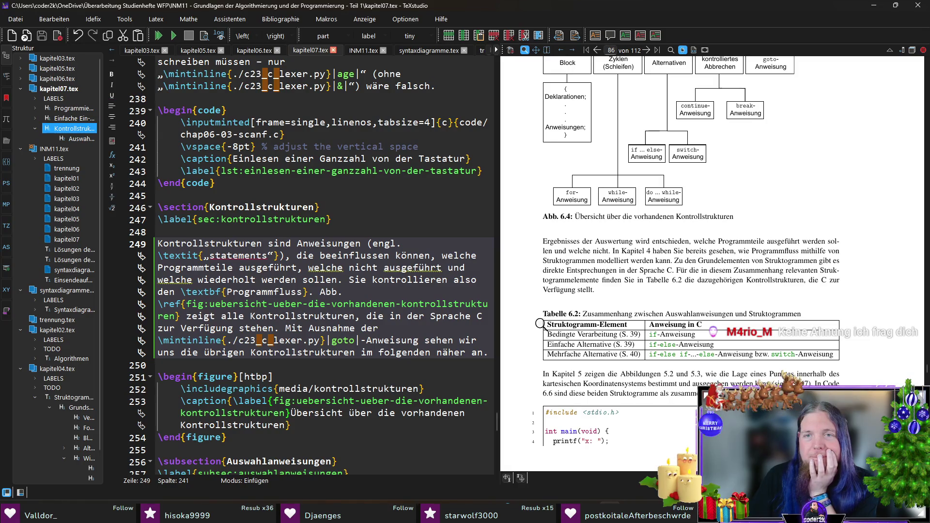
pyautogui.scroll(4, 581, 320)
pyautogui.scroll(-10, 587, 320)
pyautogui.hotkey('alt', 'Tab')
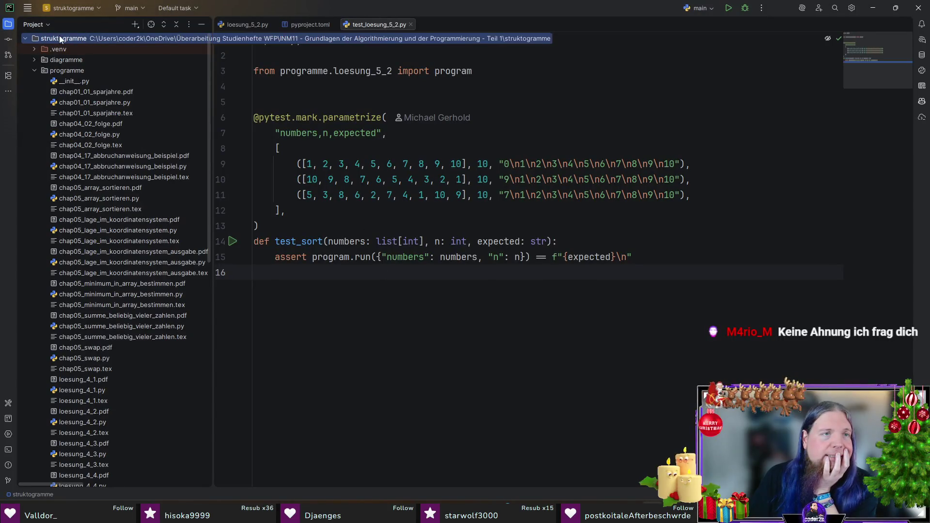
# Step: Create a new Python file chap06_quersumme.py in the programme folder without adding it to Git
pyautogui.rightClick(68, 70)
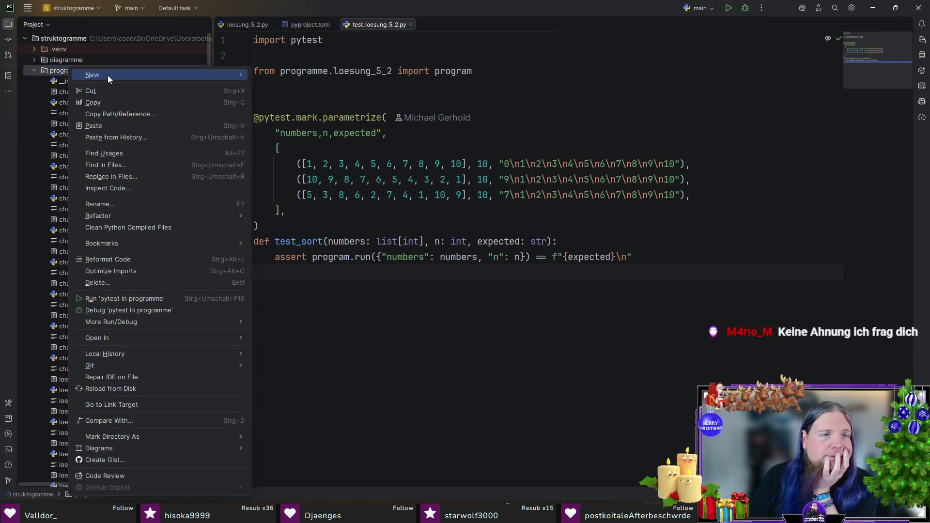
pyautogui.moveTo(107, 75)
pyautogui.click(291, 75)
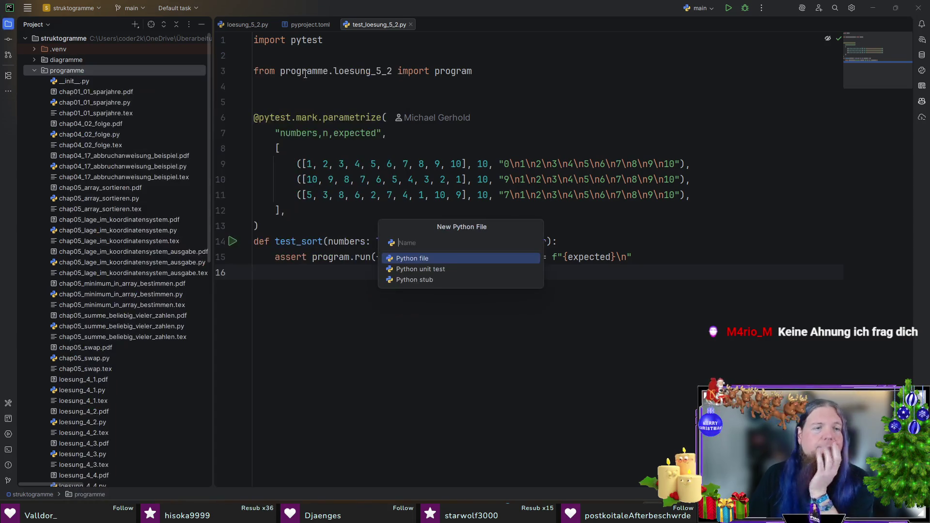
pyautogui.write('chap06')
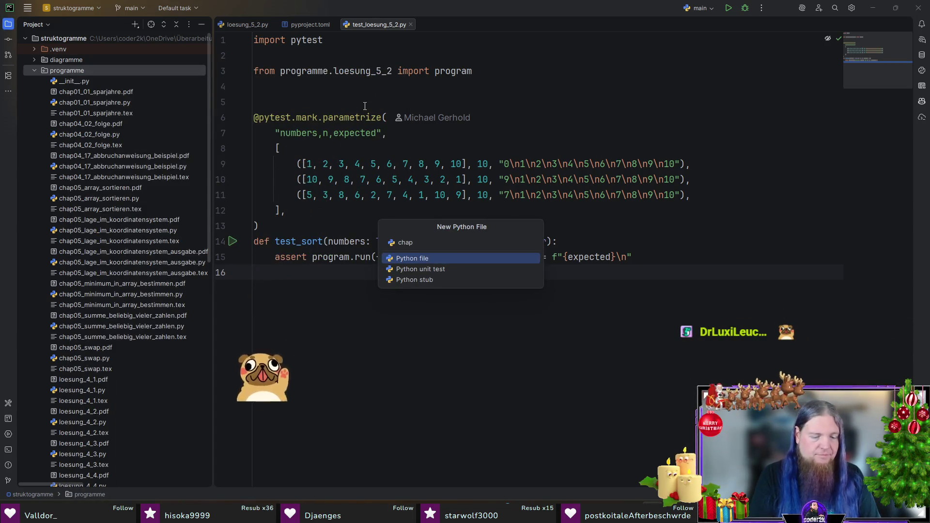
pyautogui.write('_')
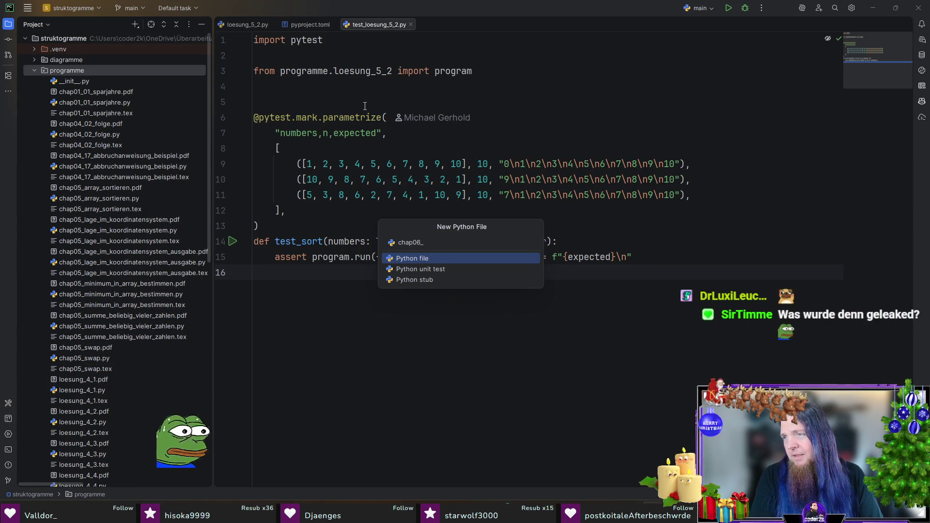
pyautogui.write('quersumme.py')
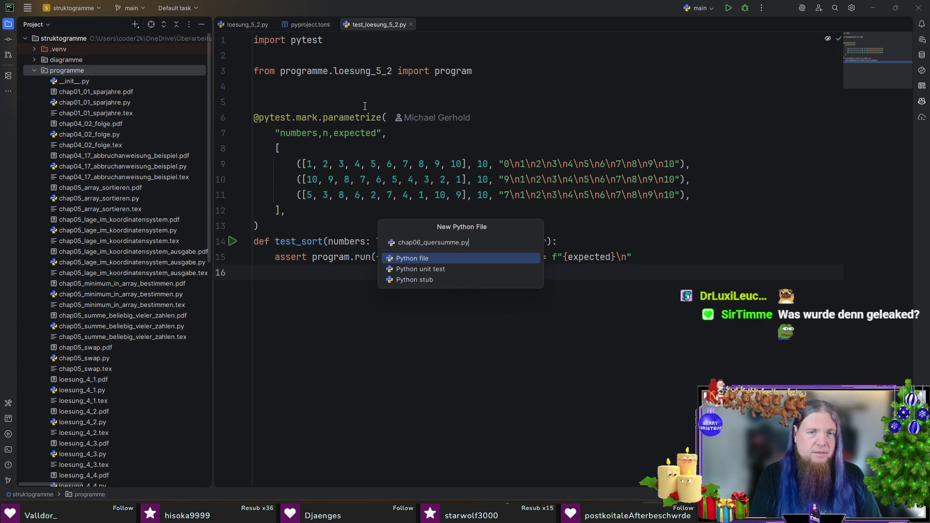
pyautogui.press('Return')
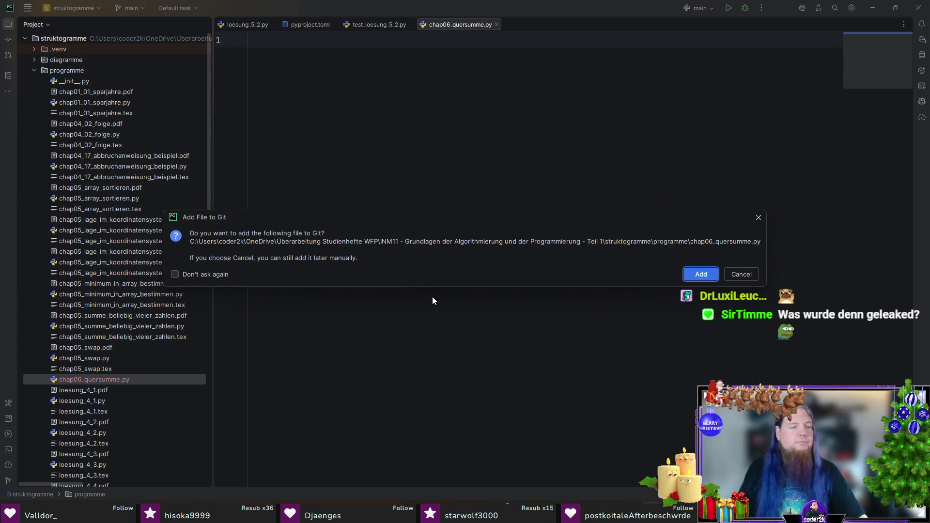
pyautogui.press('Escape')
pyautogui.scroll(-6, 81, 321)
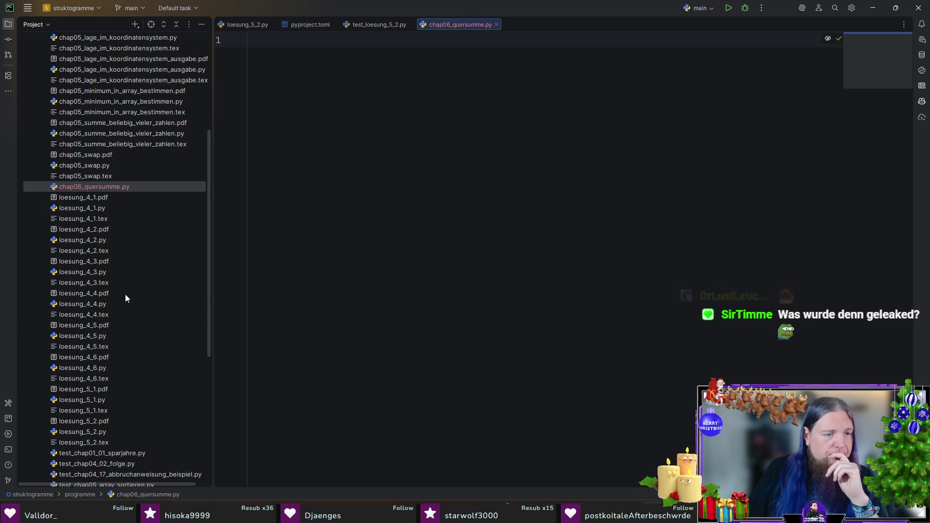
# Step: Copy chap06_quersumme.py as test_chap06_quersumme.py and add the copy to Git
pyautogui.press('Return')
pyautogui.click(115, 187)
pyautogui.press('F5')
pyautogui.press('Home')
pyautogui.write('test_')
pyautogui.press('Return')
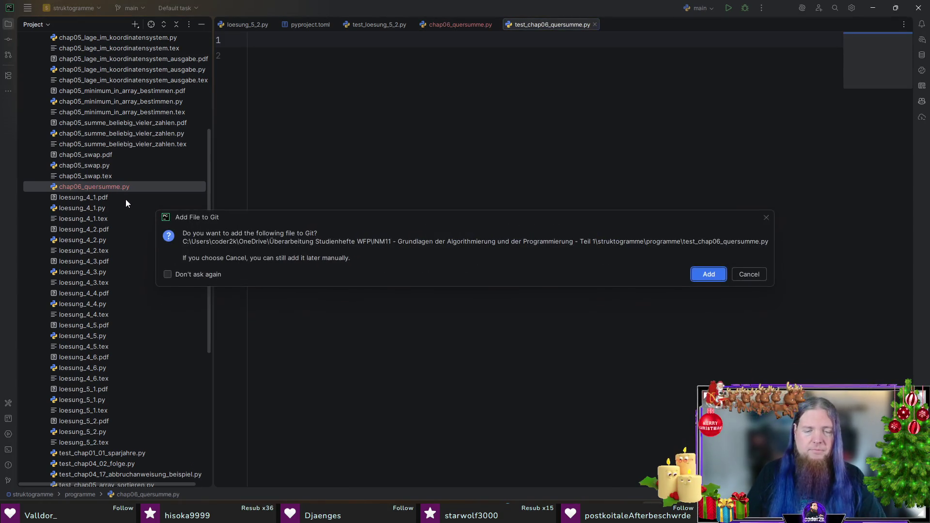
pyautogui.press('Return')
pyautogui.scroll(-8, 145, 280)
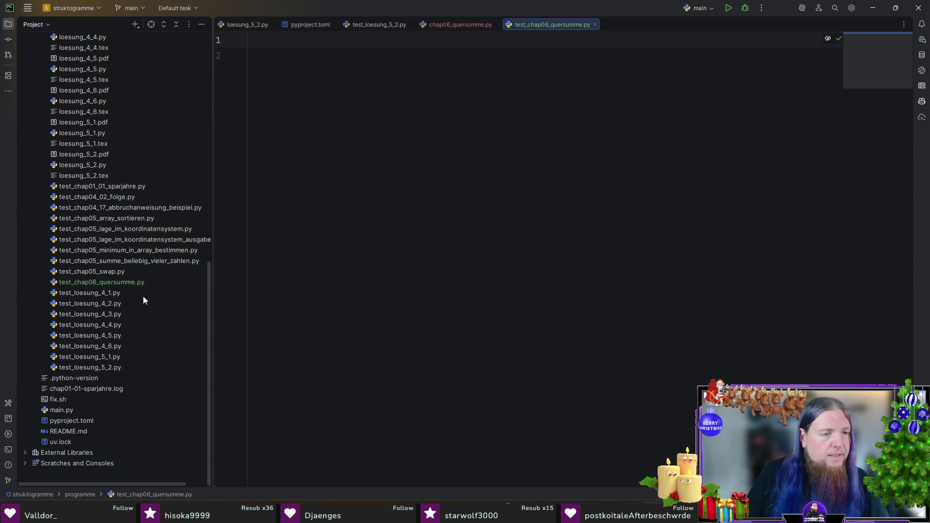
# Step: Open test_chap05_swap.py, closing test_loesung_5_2.py along the way
pyautogui.doubleClick(122, 369)
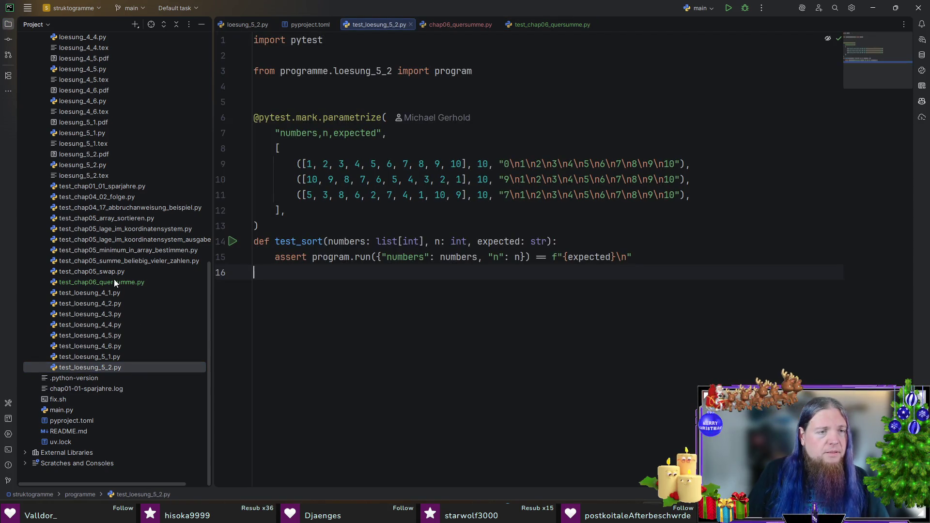
pyautogui.middleClick(382, 22)
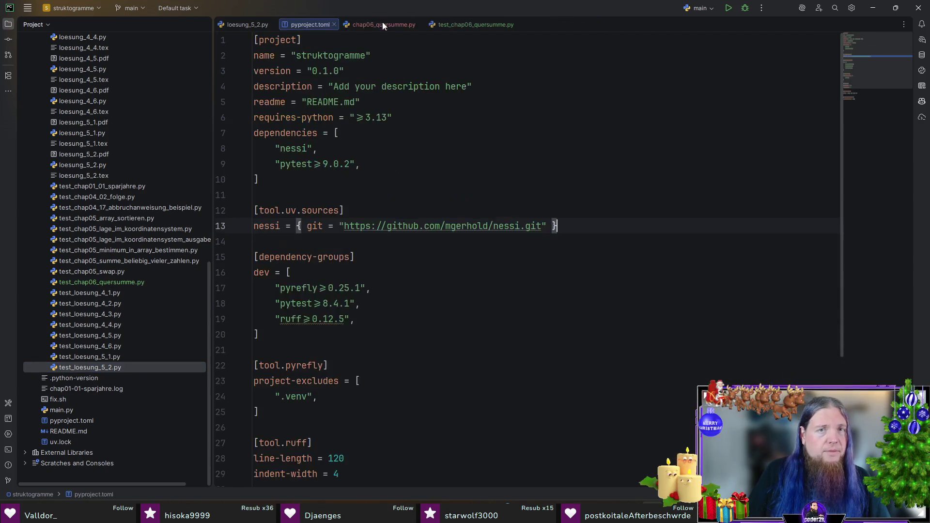
pyautogui.click(120, 275)
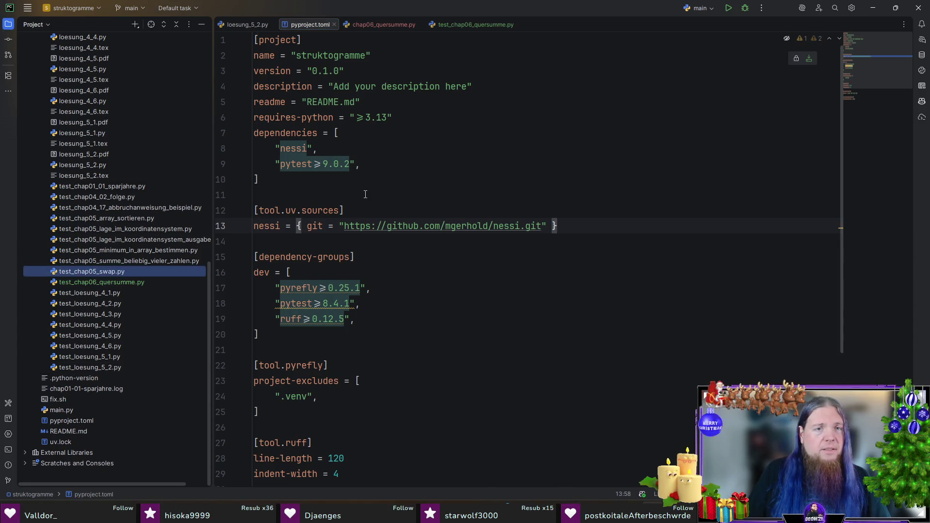
pyautogui.doubleClick(106, 272)
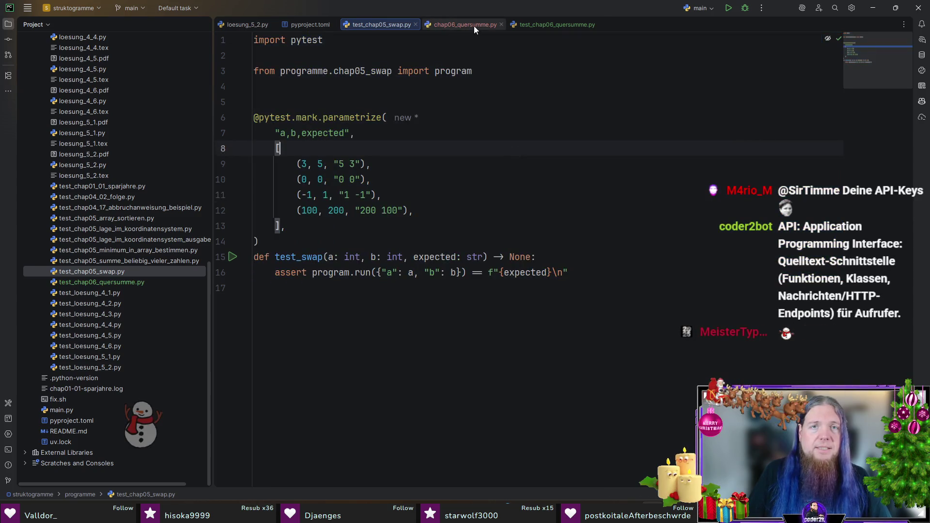
# Step: Paste the copied swap test into test_chap06_quersumme.py, then bring up chap06_quersumme.py
pyautogui.click(535, 26)
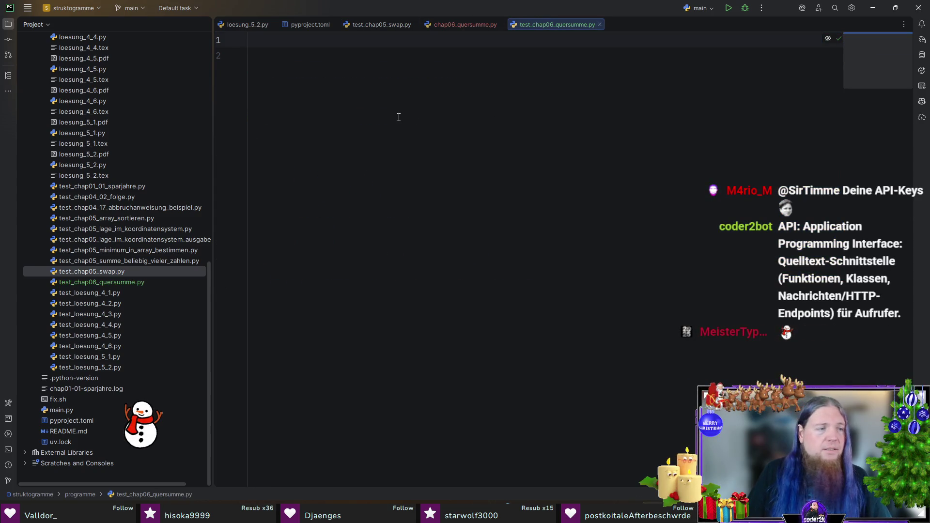
pyautogui.write('import pytest  from programme.chap05_swap import program   @pytest.mark.parametrize(     "a,b,expected",     [         (3, 5, "5 3"),         (0, 0, "0 0"),         (-1, 1, "1 -1"),         (100, 200, "200 100"),     ], ) def test_swap(a: int, b: int, expected: str) -> None:     assert program.run({"a": a, "b": b}) == f"{expected}\\n"')
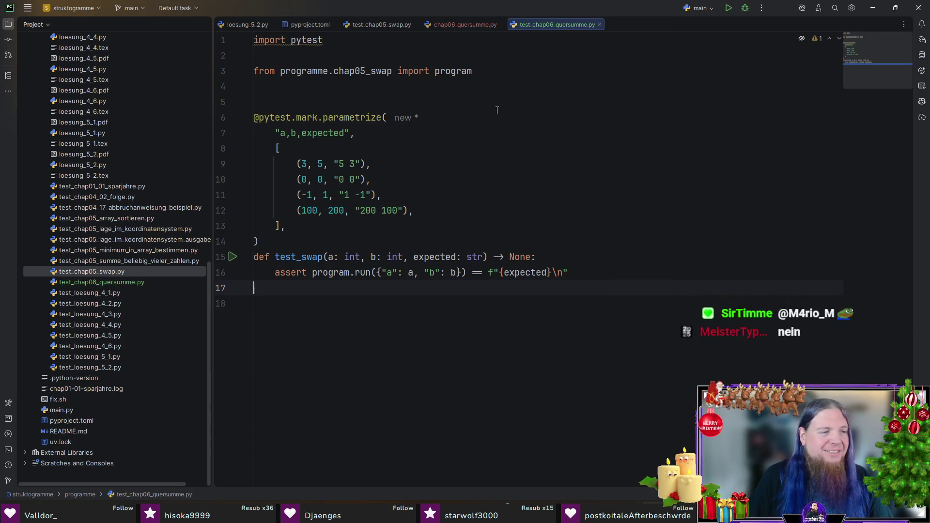
pyautogui.click(465, 25)
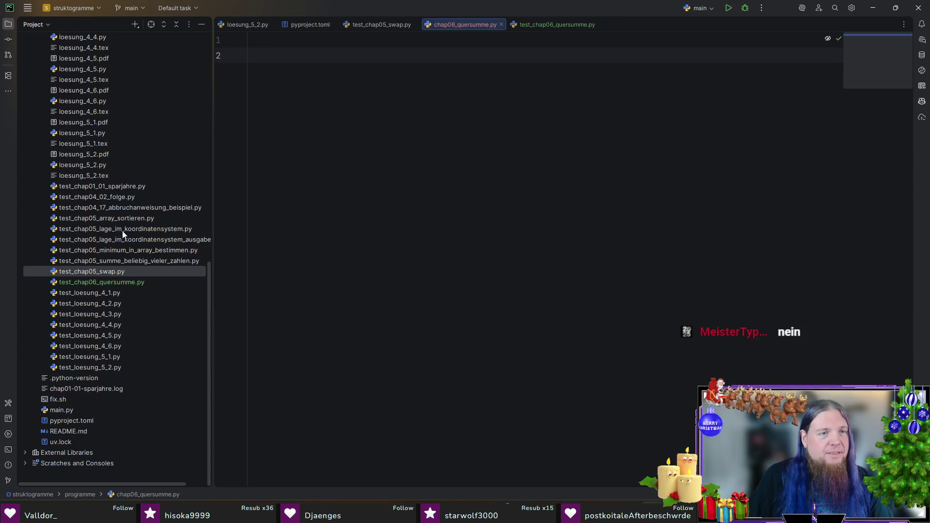
# Step: Paste the chap05_swap.py program into chap06_quersumme.py and remove its blank first line
pyautogui.scroll(5, 129, 219)
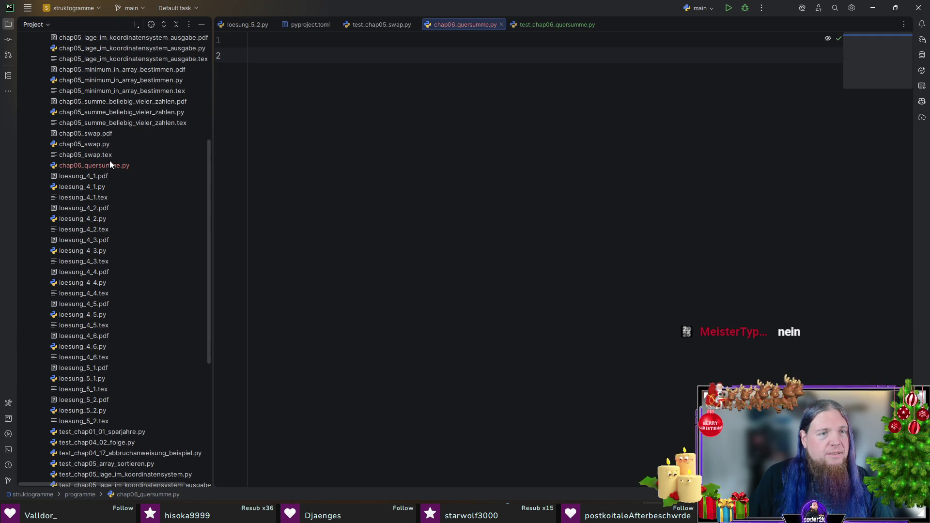
pyautogui.doubleClick(108, 144)
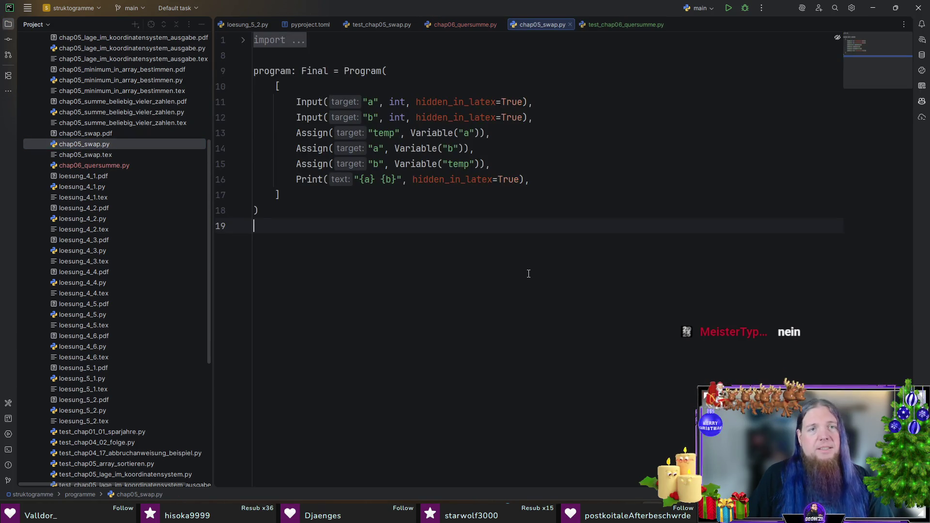
pyautogui.middleClick(527, 24)
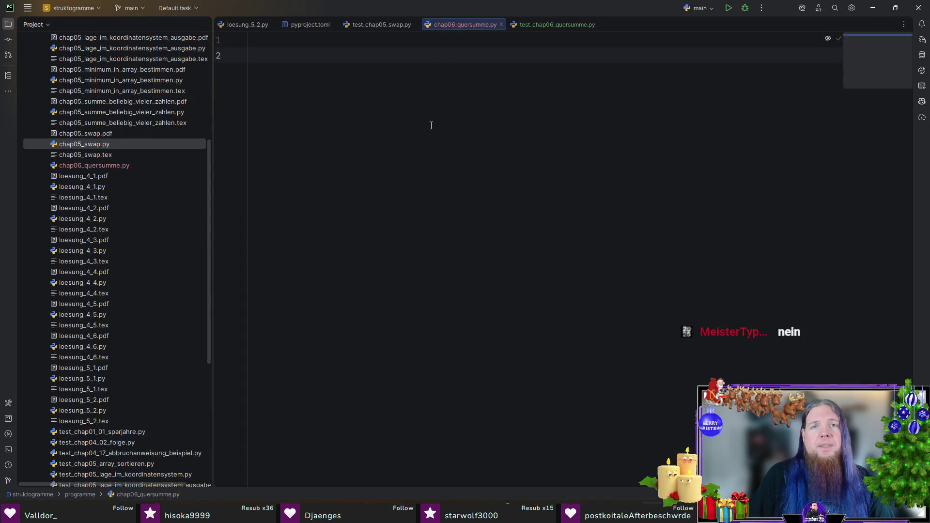
pyautogui.hotkey('ctrl', 'v')
pyautogui.hotkey('ctrl', 'Home')
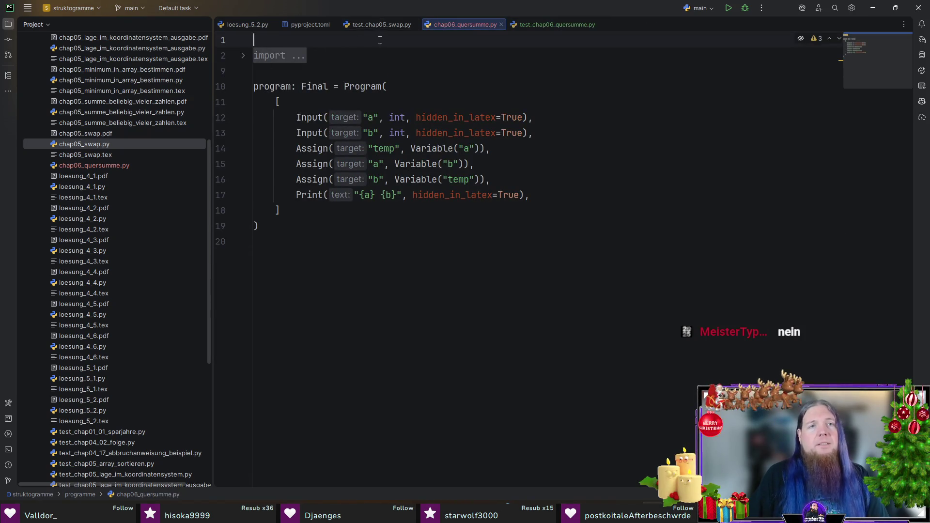
pyautogui.press('Delete')
# Step: Close test_chap05_swap.py, pyproject.toml and loesung_5_2.py, leaving the quersumme files open
pyautogui.middleClick(373, 24)
pyautogui.middleClick(305, 24)
pyautogui.middleClick(268, 26)
pyautogui.click(406, 291)
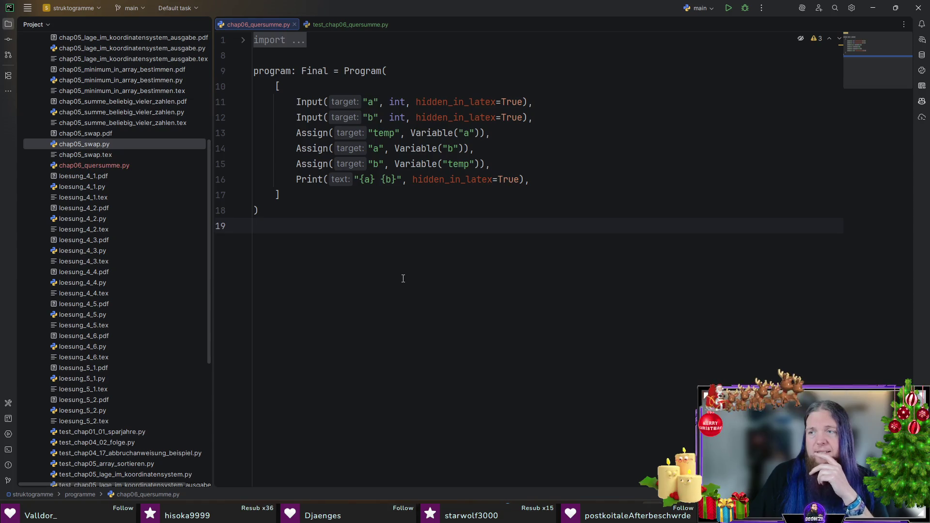
# Step: Rename input a to "number", drop its hidden_in_latex=True argument, and delete the Input("b") line
pyautogui.doubleClick(370, 102)
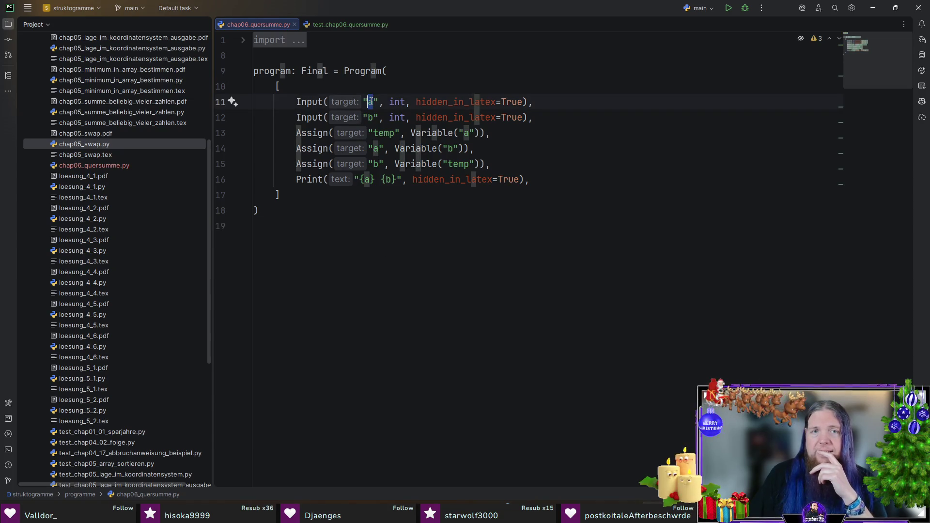
pyautogui.write('number')
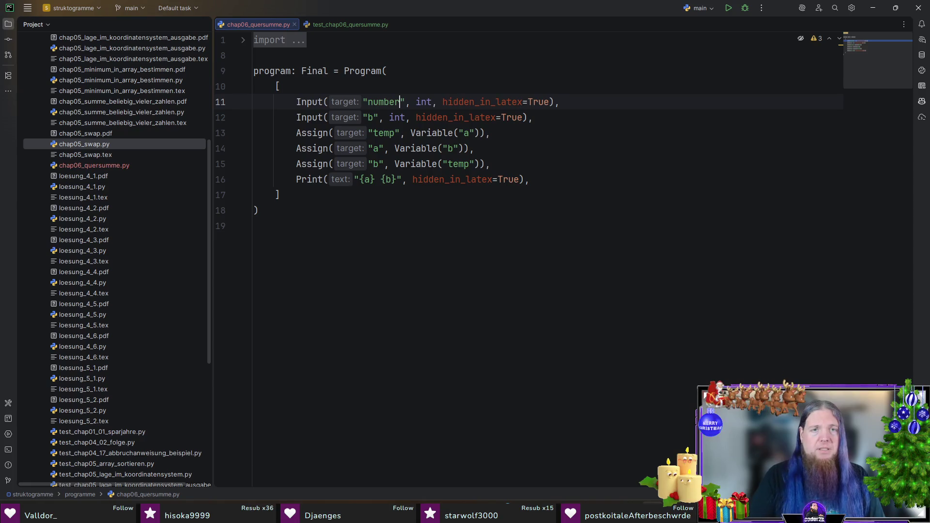
pyautogui.moveTo(433, 102); pyautogui.dragTo(549, 102)
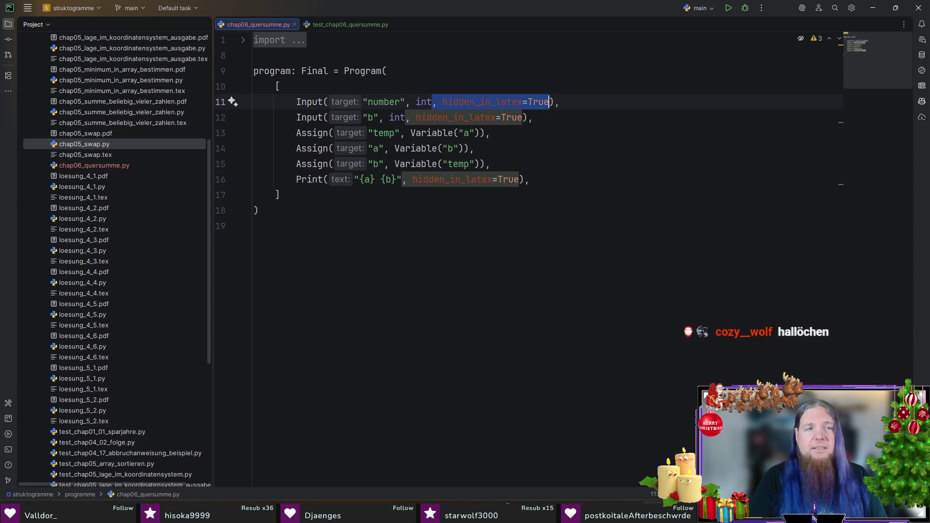
pyautogui.press('Delete')
pyautogui.hotkey('ctrl', 'z')
pyautogui.press('Delete')
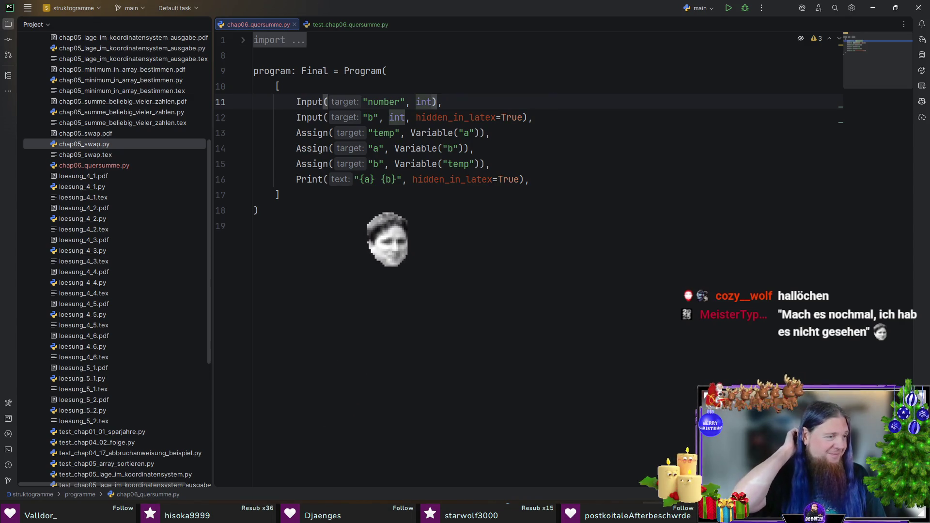
pyautogui.click(409, 117)
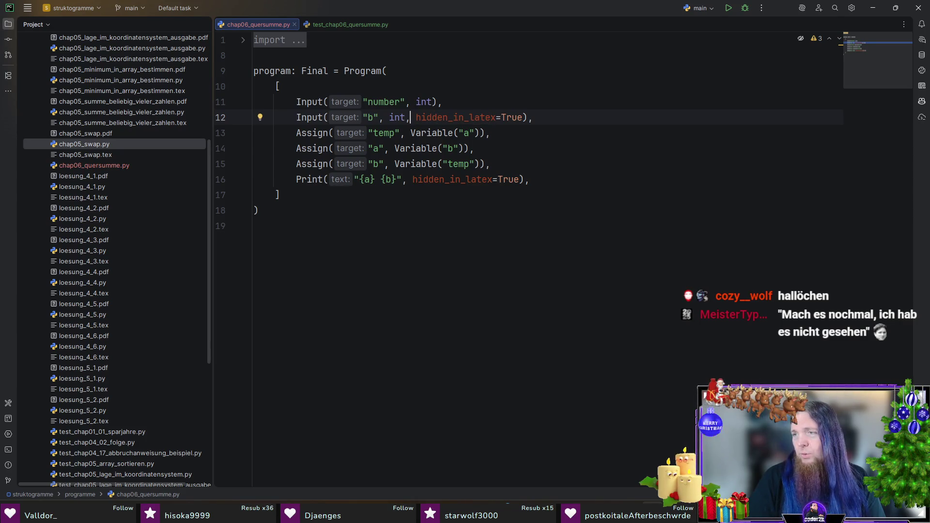
pyautogui.hotkey('ctrl', 'y')
pyautogui.doubleClick(383, 117)
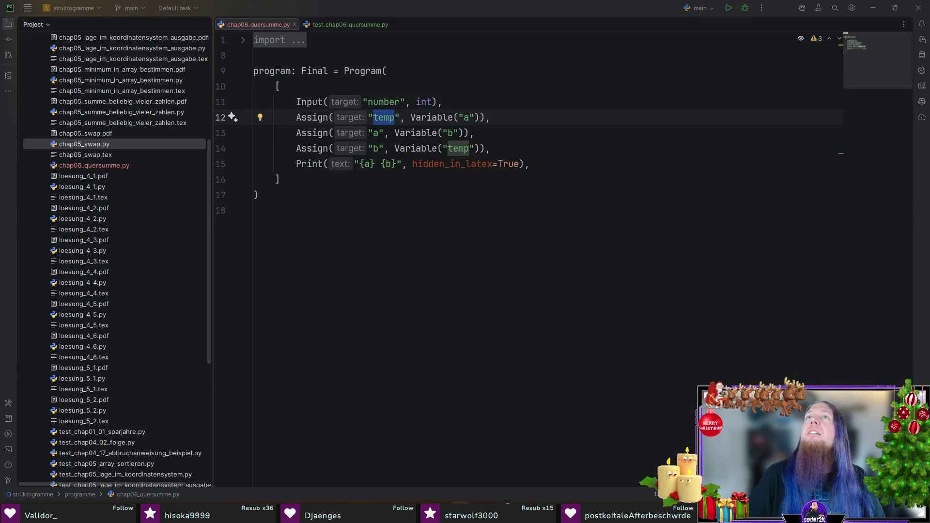
pyautogui.click(536, 8)
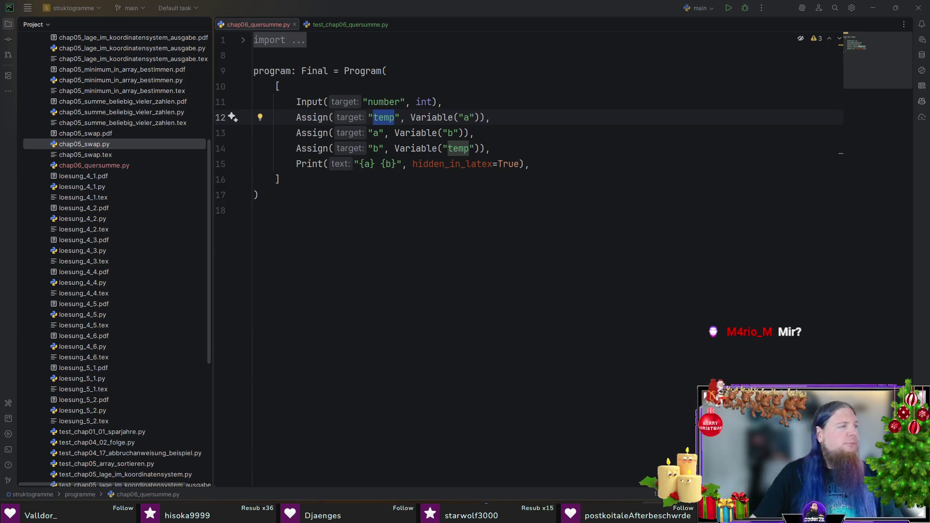
# Step: Briefly switch away to another window, then come back to editing chap06_quersumme.py
pyautogui.click(418, 206)
pyautogui.click(392, 197)
pyautogui.click(399, 235)
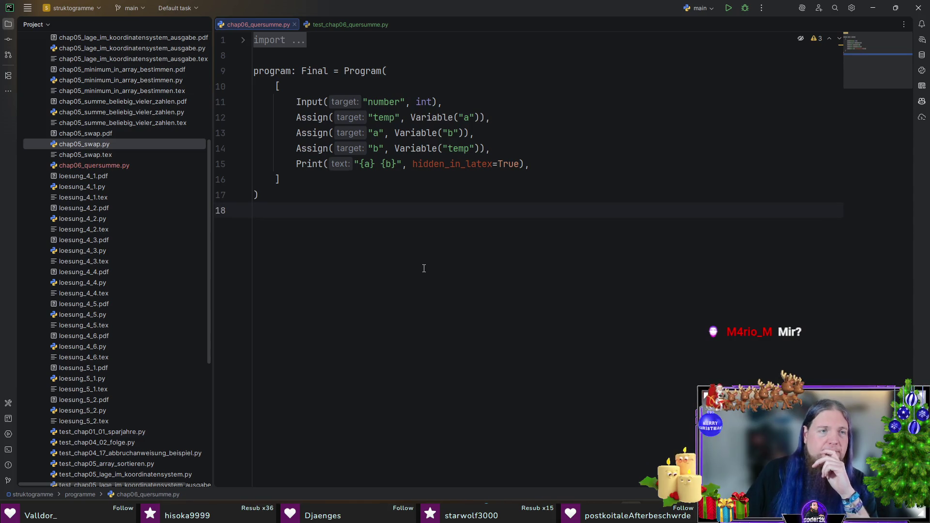
pyautogui.hotkey('alt', 'Tab')
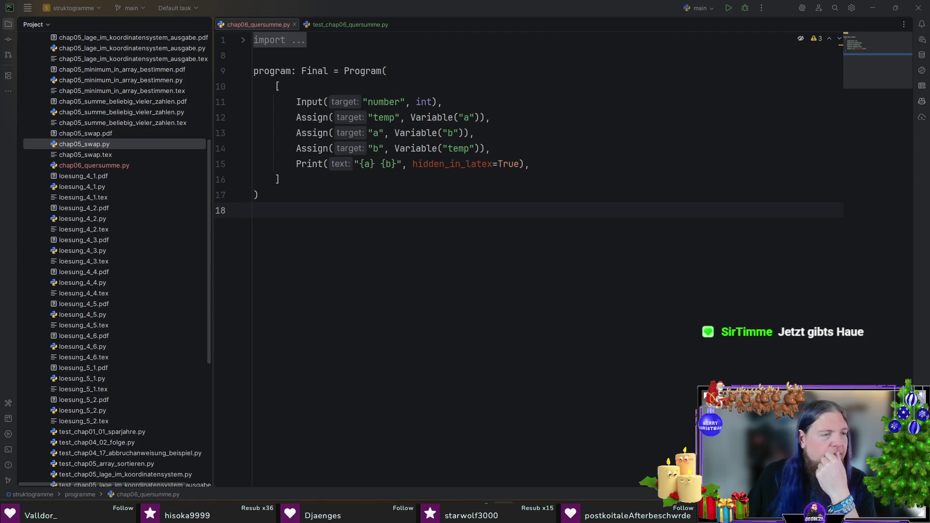
pyautogui.click(503, 194)
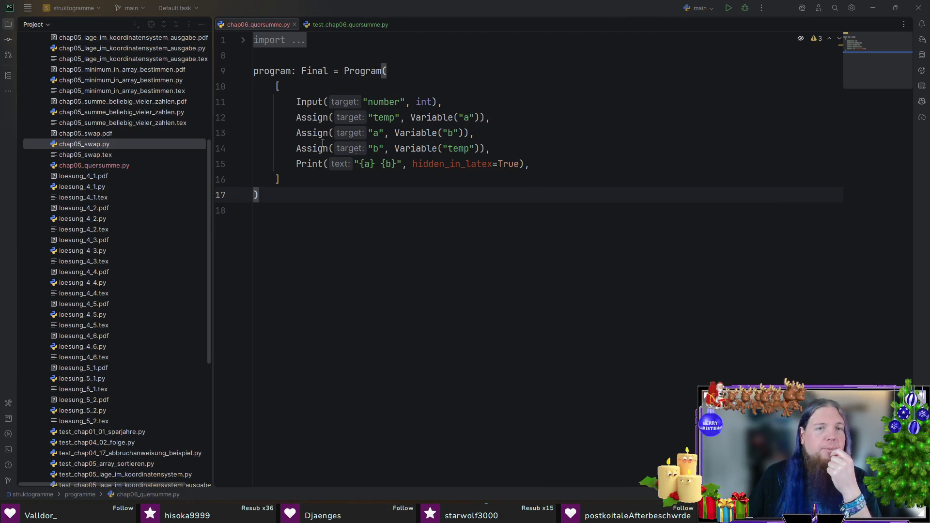
pyautogui.click(300, 117)
pyautogui.click(542, 102)
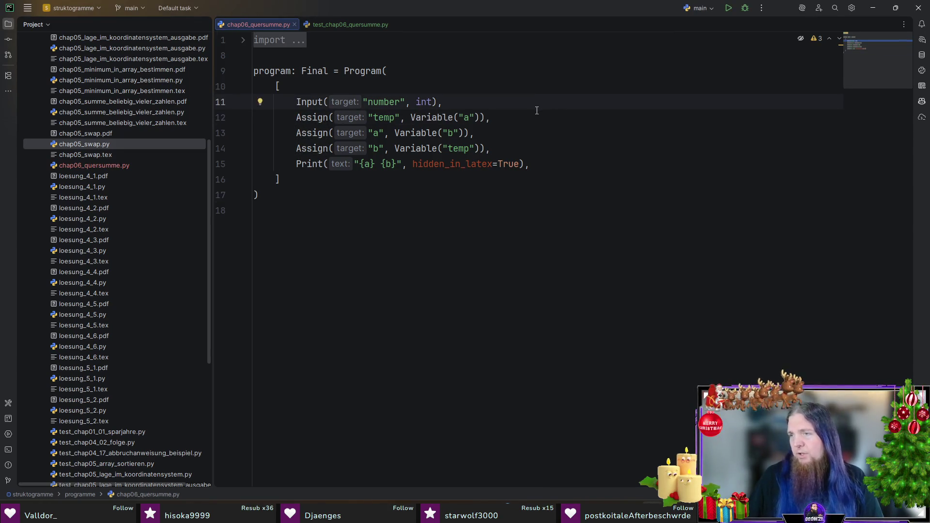
# Step: Rename the temp variable to sum and change its initial value from Variable("a") to 0
pyautogui.doubleClick(384, 118)
pyautogui.write('sum')
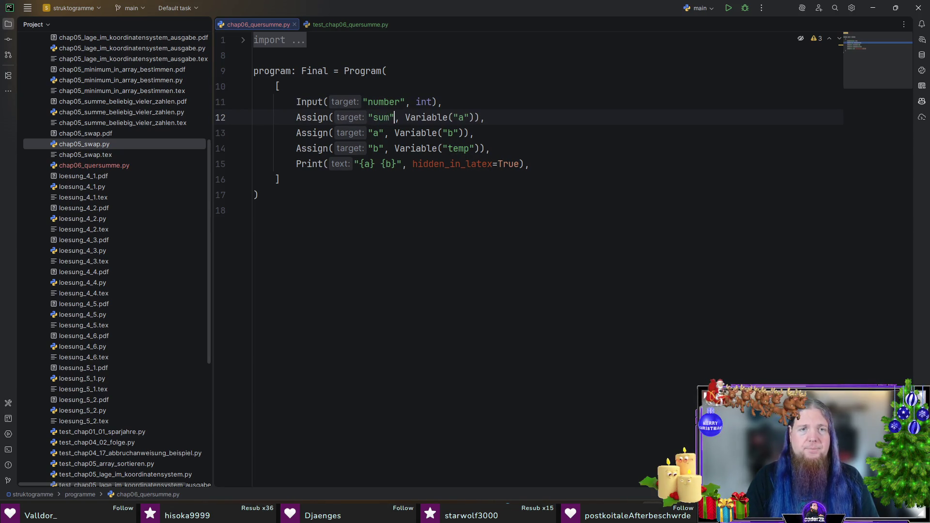
pyautogui.hotkey('ctrl', 'Right')
pyautogui.hotkey('ctrl', 'w')
pyautogui.hotkey('ctrl', 'w')
pyautogui.write('01')
pyautogui.press('BackSpace')
pyautogui.press('End')
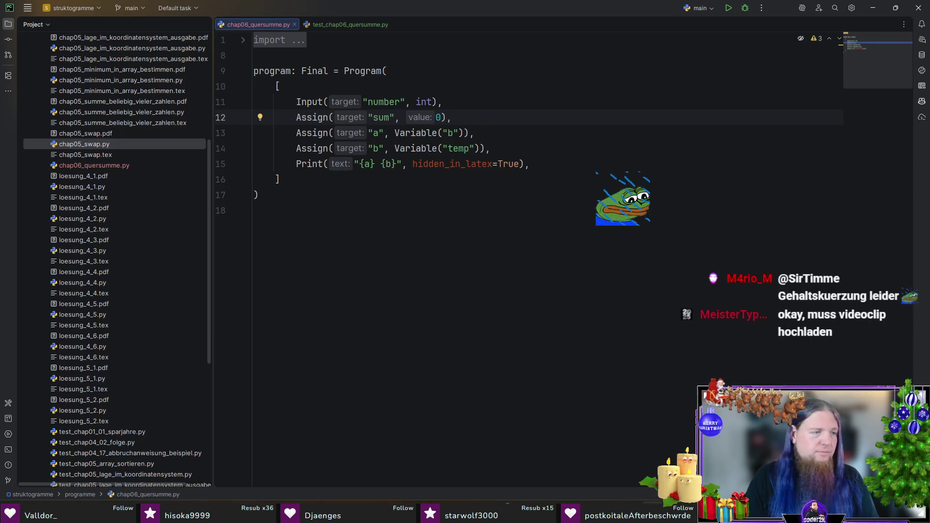
pyautogui.press('Down')
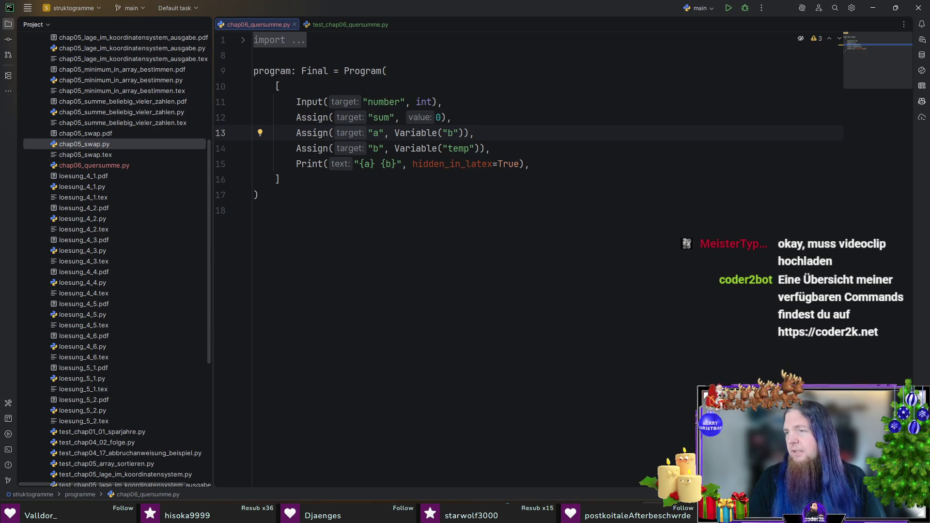
pyautogui.press('Home')
# Step: Replace the swap and print lines with While(Variable("number") > 0).Repeat(
pyautogui.hotkey('shift', 'Down')
pyautogui.hotkey('shift', 'Down')
pyautogui.hotkey('shift', 'End')
pyautogui.press('Delete')
pyautogui.write('Whi')
pyautogui.press('Return')
pyautogui.write('(')
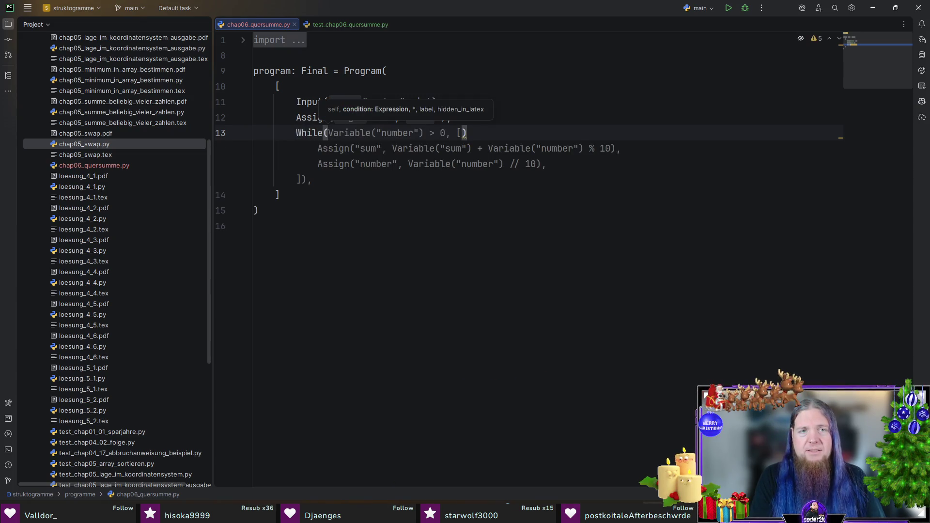
pyautogui.press('Escape')
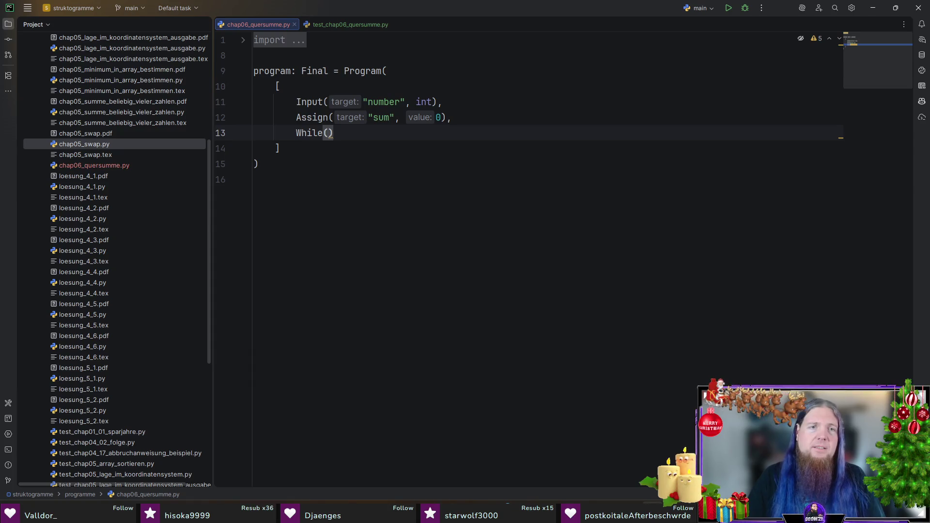
pyautogui.hotkey('ctrl', 'p')
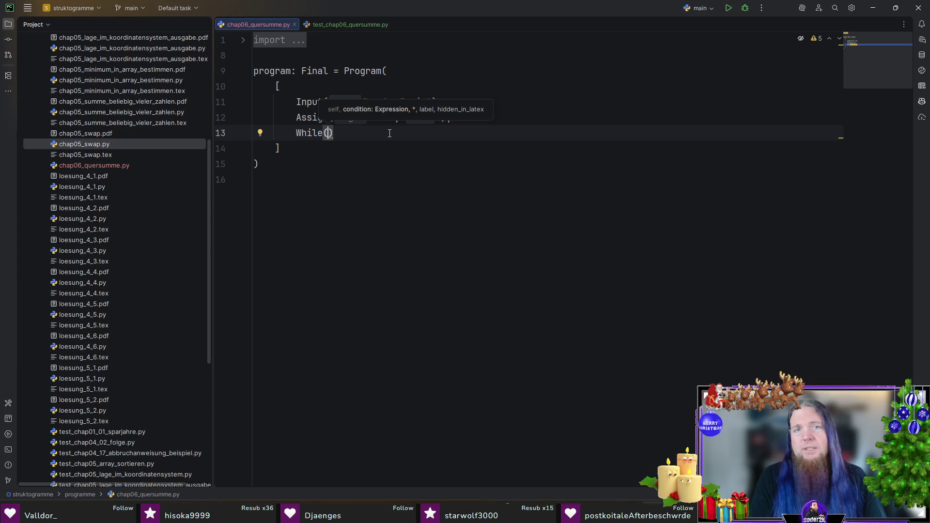
pyautogui.write('Var')
pyautogui.press('Return')
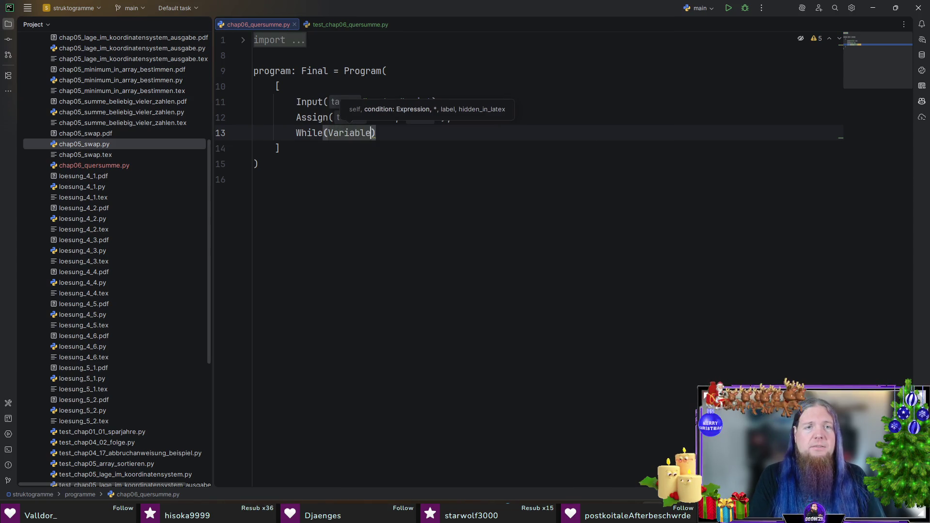
pyautogui.write('"number") ')
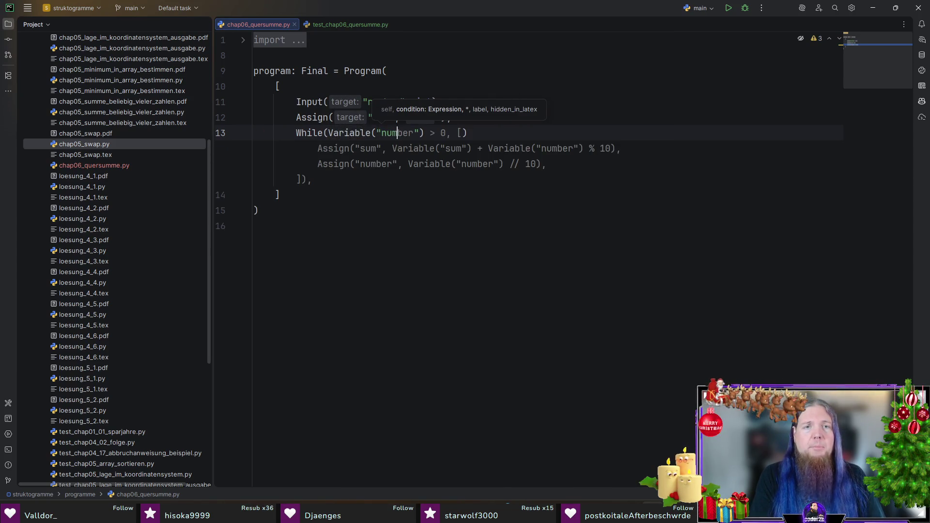
pyautogui.write('> 0, [')
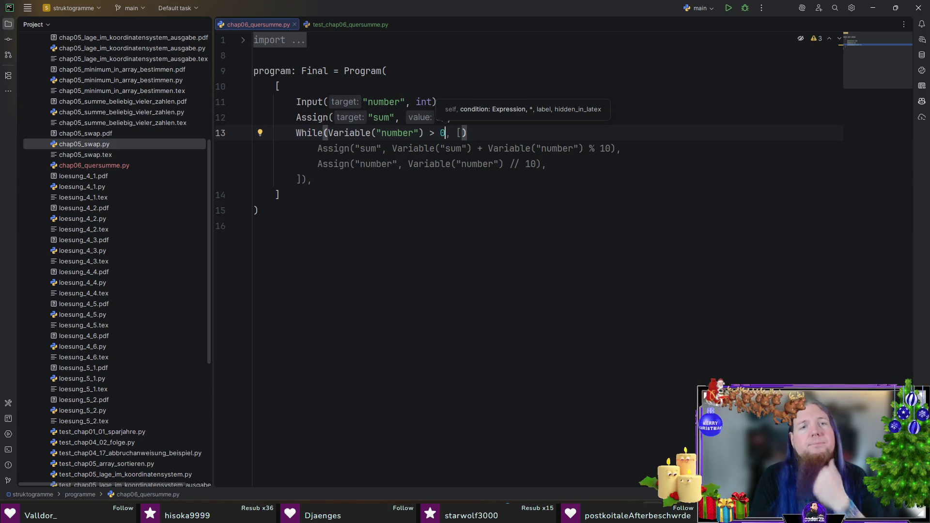
pyautogui.press('BackSpace')
pyautogui.press('BackSpace')
pyautogui.press('BackSpace')
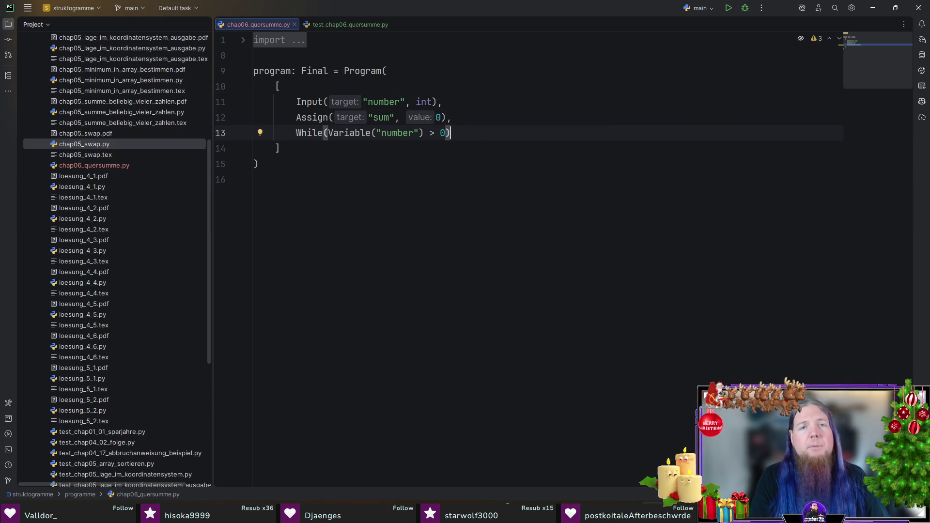
pyautogui.write('.')
pyautogui.press('Return')
pyautogui.press('Return')
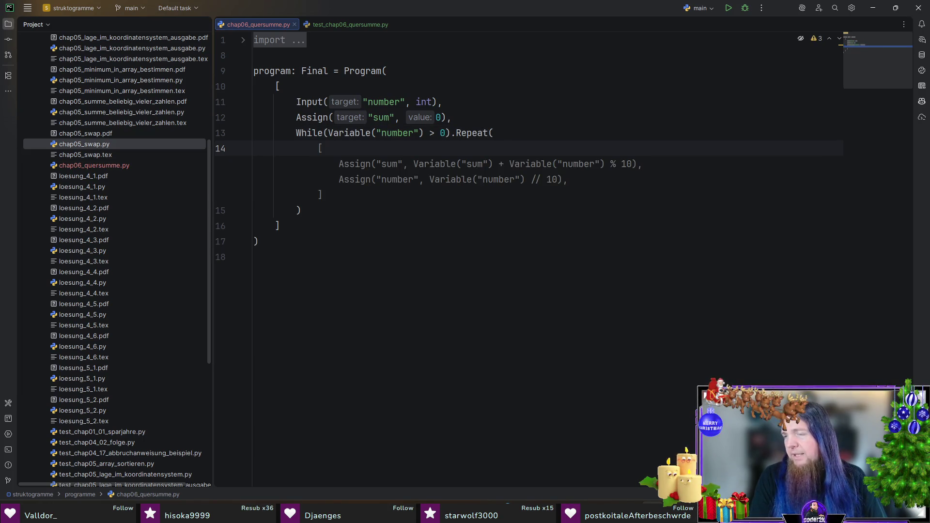
# Step: Fill the loop body with Assign lines adding number % 10 to sum and setting number to number // 10
pyautogui.write('Assign')
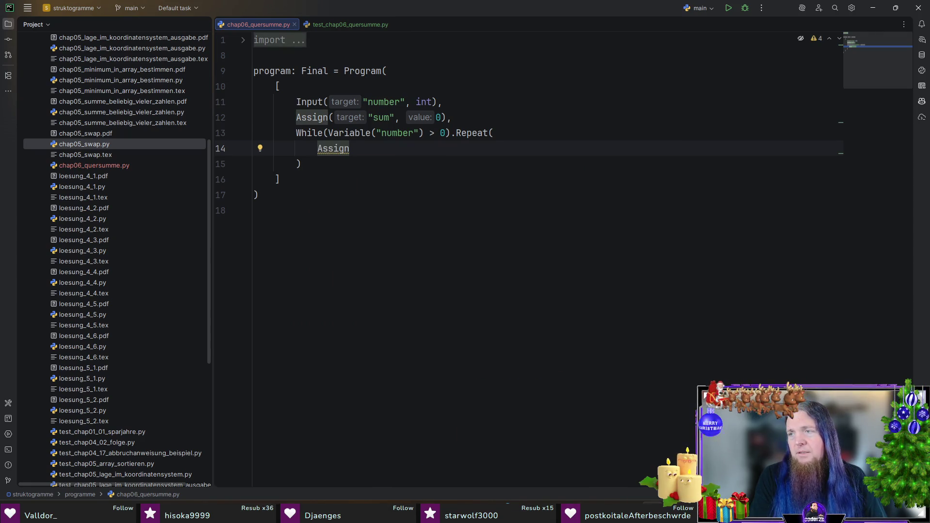
pyautogui.write('("sum",')
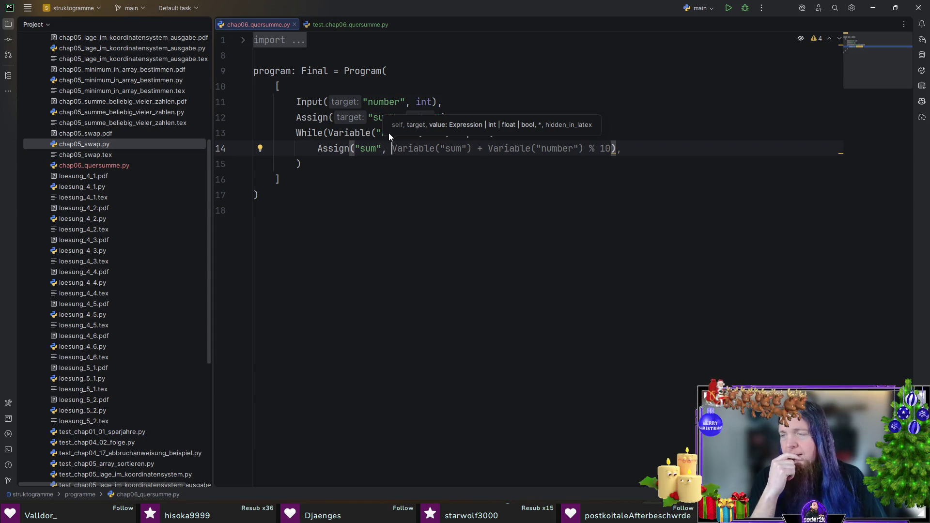
pyautogui.press('Tab')
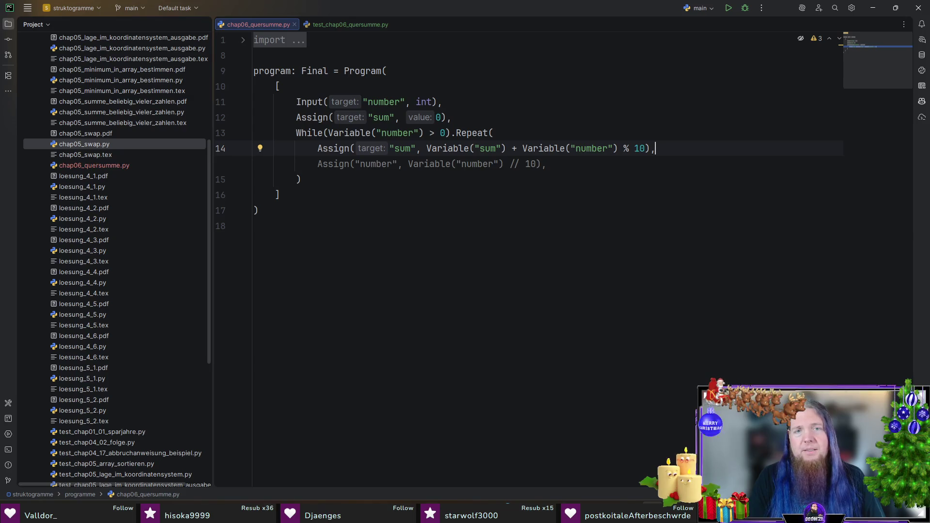
pyautogui.press('Tab')
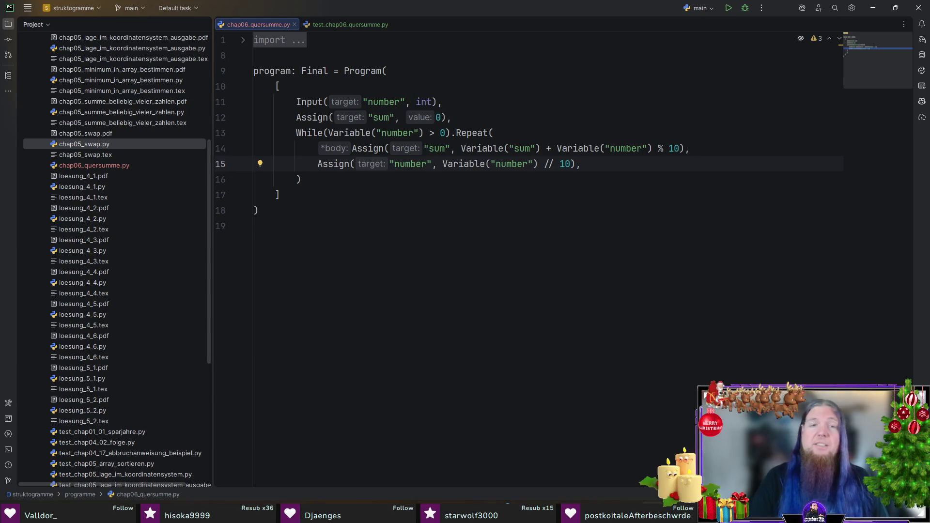
pyautogui.moveTo(450, 165)
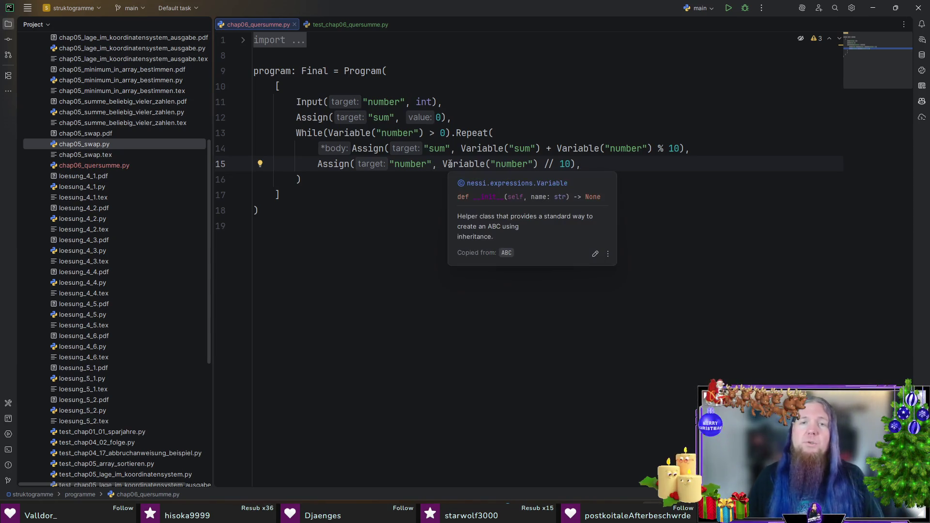
pyautogui.click(432, 182)
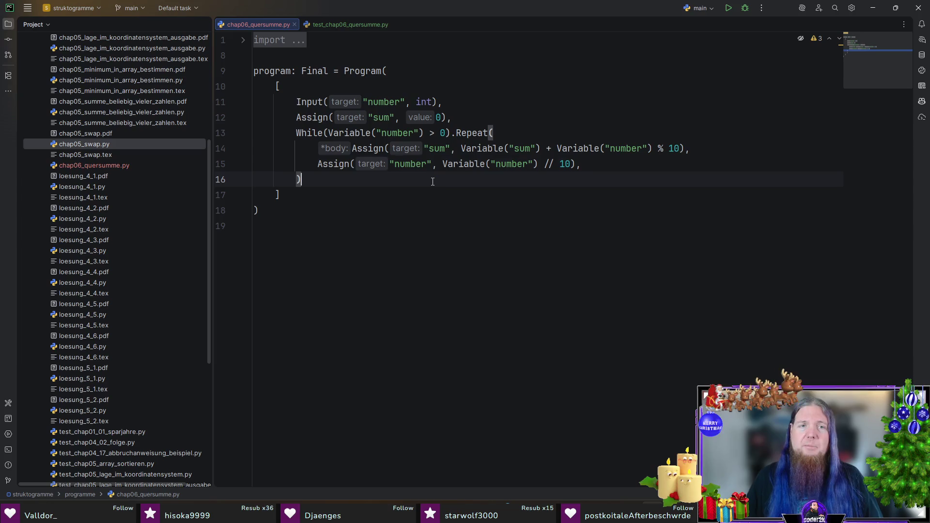
# Step: Add a final Print("Die Quersumme ist: {sum}") statement after the While loop
pyautogui.click(344, 197)
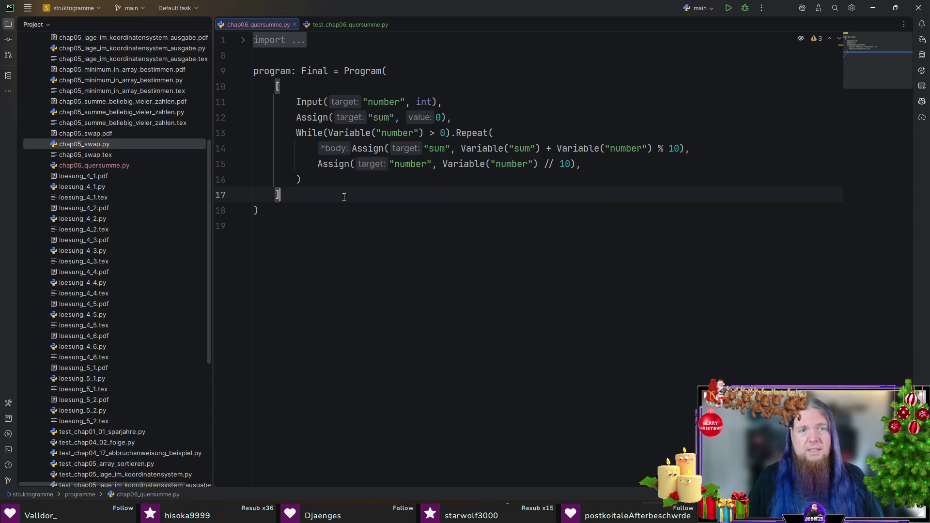
pyautogui.click(365, 181)
pyautogui.press('Return')
pyautogui.write('Print(')
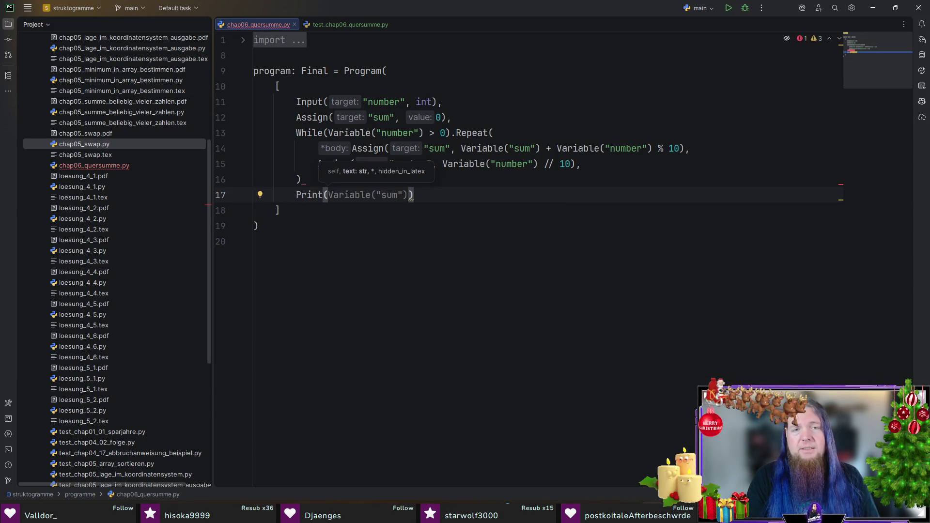
pyautogui.write('"{sum}\\n')
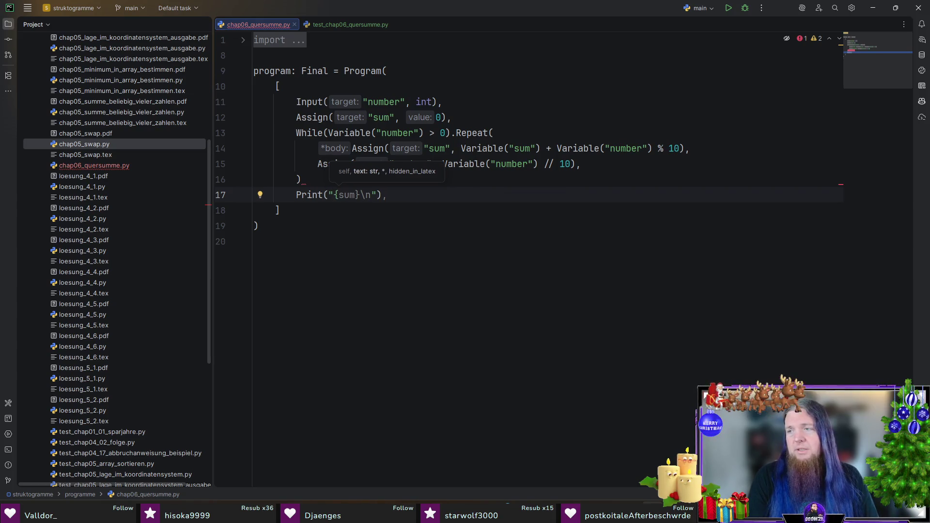
pyautogui.press('BackSpace')
pyautogui.write('Die Quersumme')
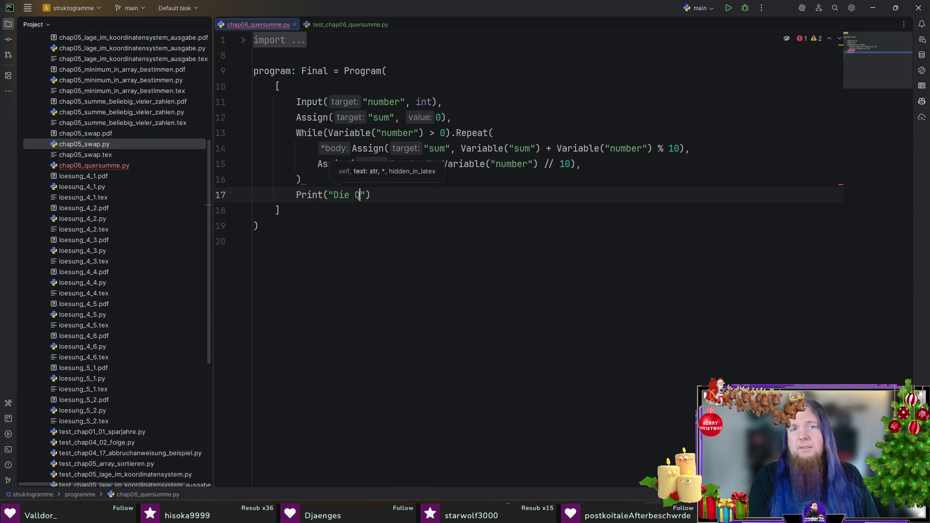
pyautogui.write(' ist')
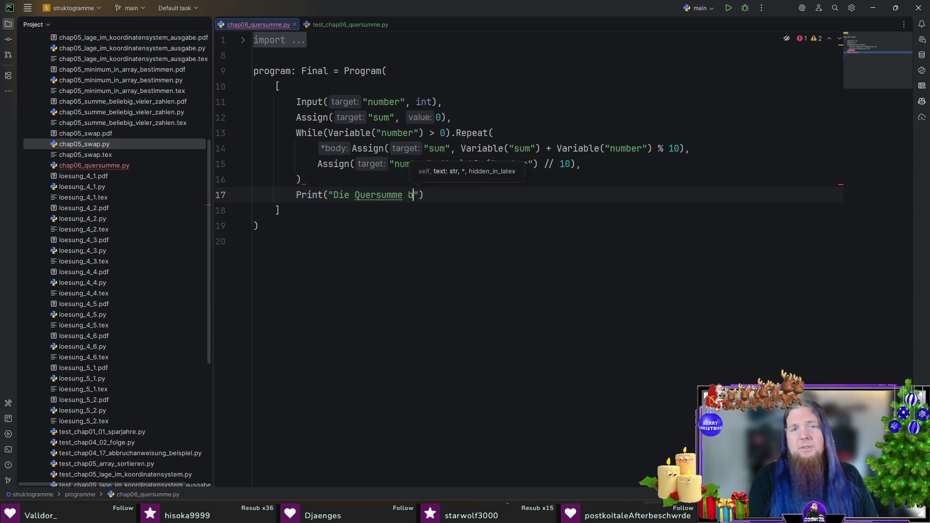
pyautogui.write(': {sum}"),')
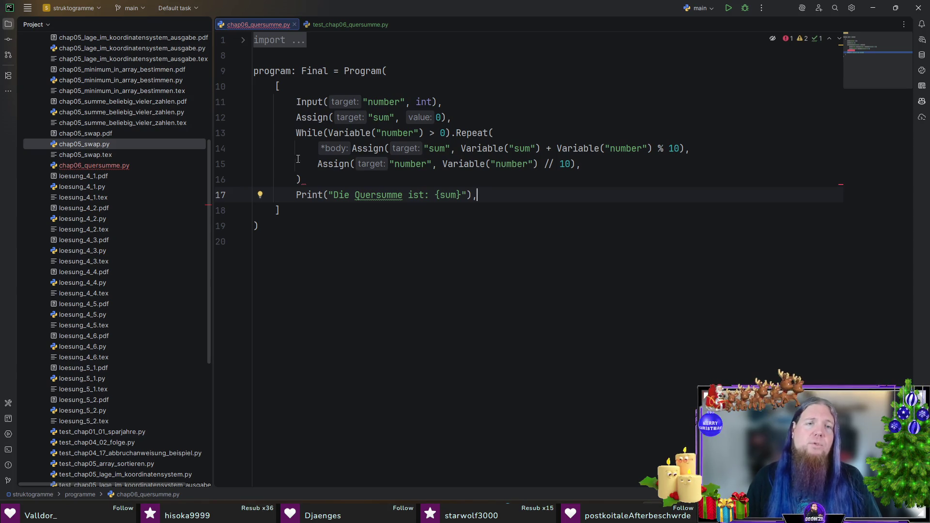
# Step: Insert the missing comma after the loop's closing parenthesis and switch to test_chap06_quersumme.py
pyautogui.click(303, 180)
pyautogui.write(',')
pyautogui.click(388, 211)
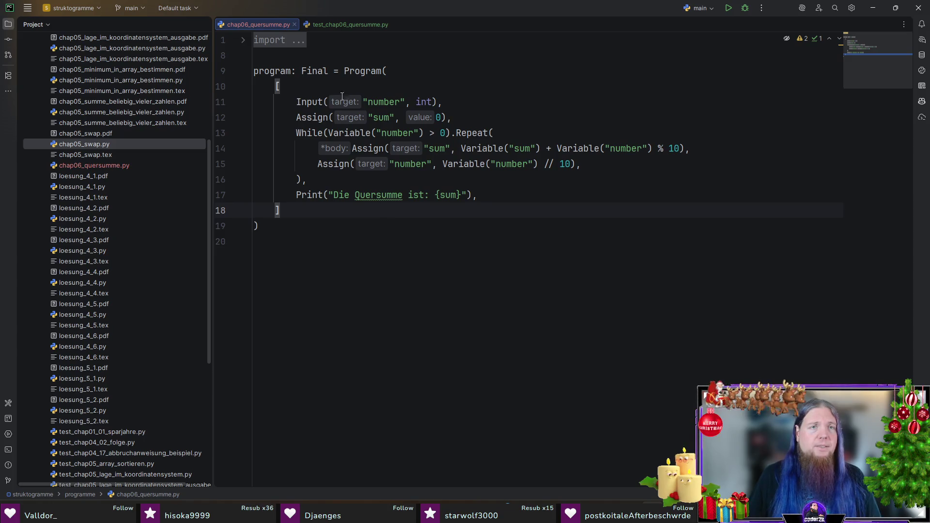
pyautogui.click(334, 24)
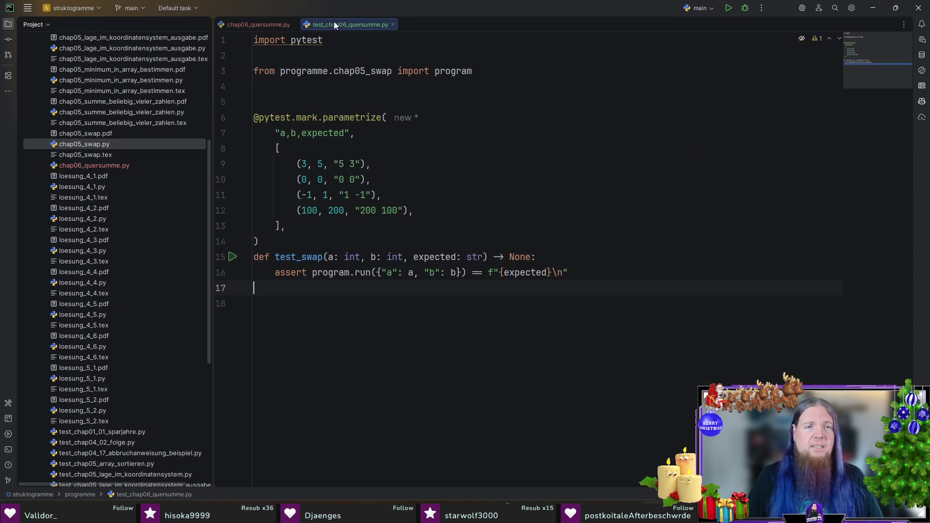
# Step: Drop the b parameter, rename test_swap to test_quersumme, and import chap06_quersumme instead of chap05_swap
pyautogui.moveTo(372, 256); pyautogui.dragTo(426, 258)
pyautogui.press('BackSpace')
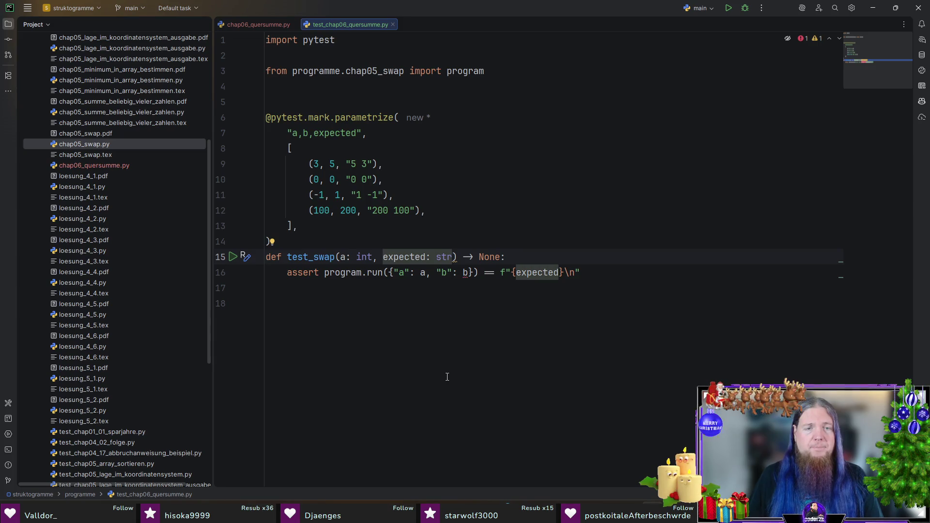
pyautogui.doubleClick(366, 71)
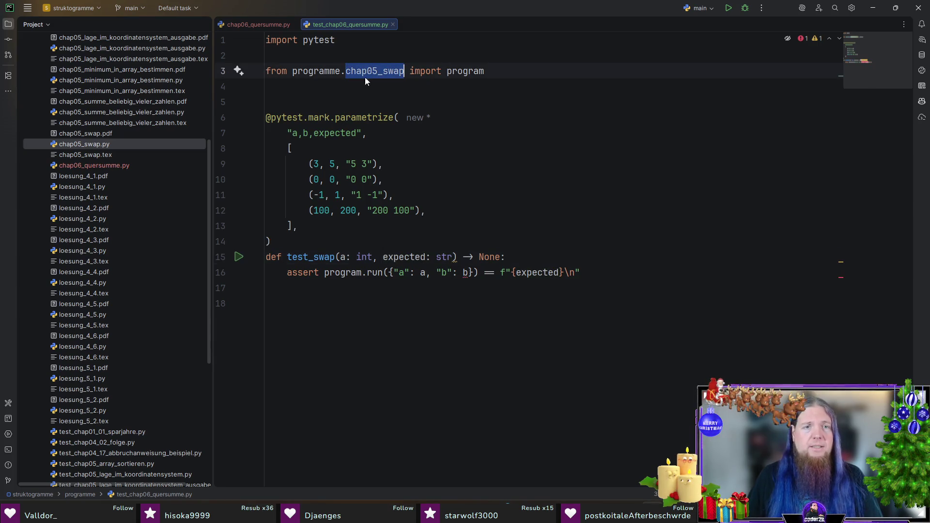
pyautogui.doubleClick(317, 261)
pyautogui.write('quersumm')
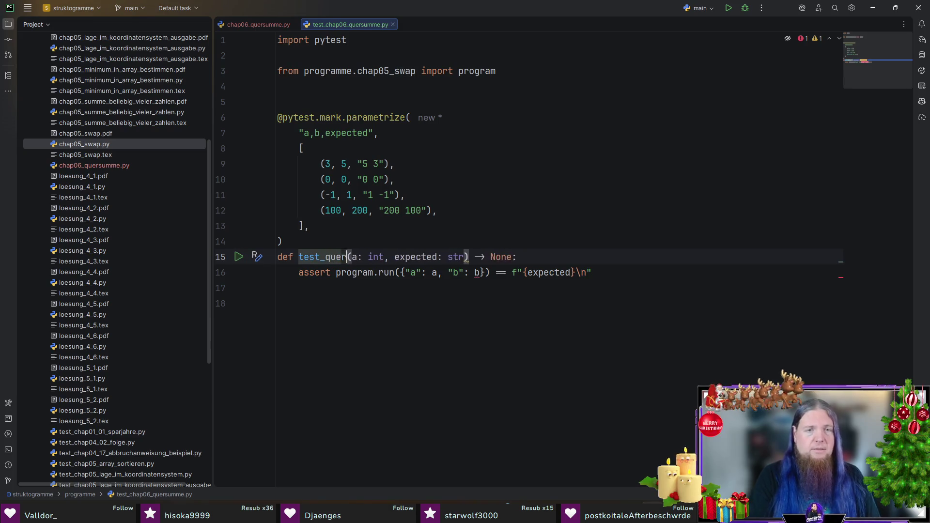
pyautogui.write('e')
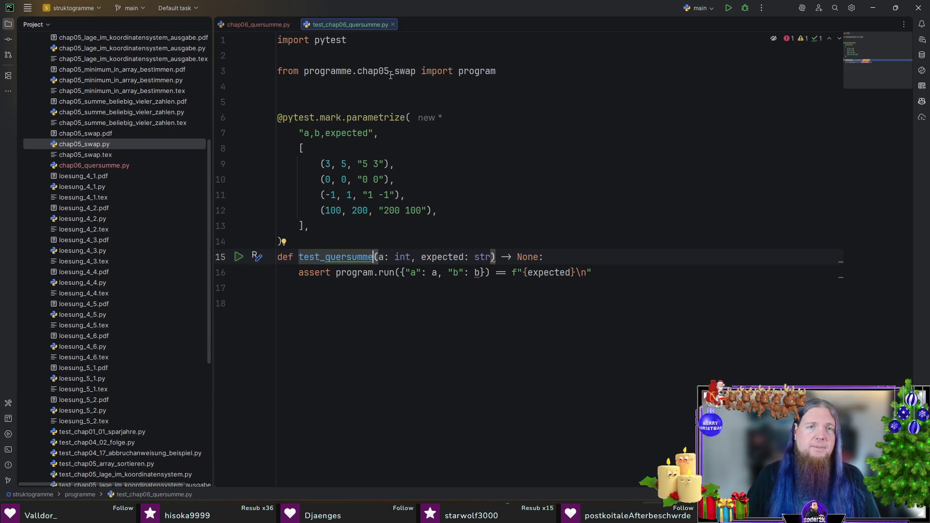
pyautogui.click(395, 71)
pyautogui.doubleClick(368, 71)
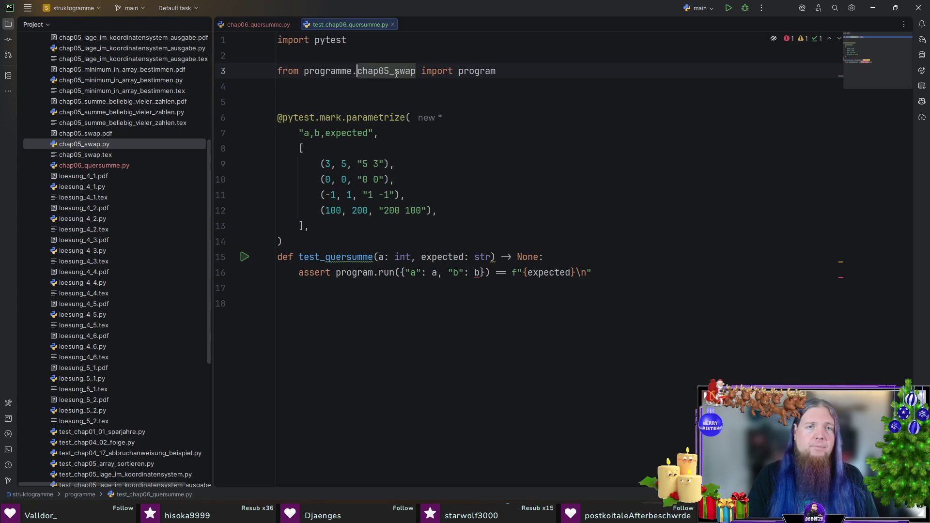
pyautogui.write('chap06')
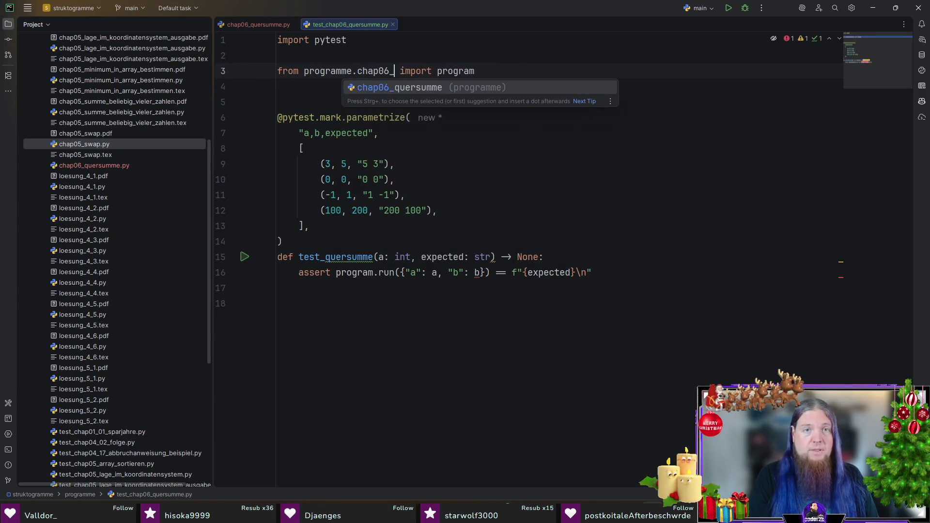
pyautogui.press('Return')
# Step: Change the parametrize names from a, b to number
pyautogui.press('End')
pyautogui.press('Down')
pyautogui.press('Down')
pyautogui.press('Down')
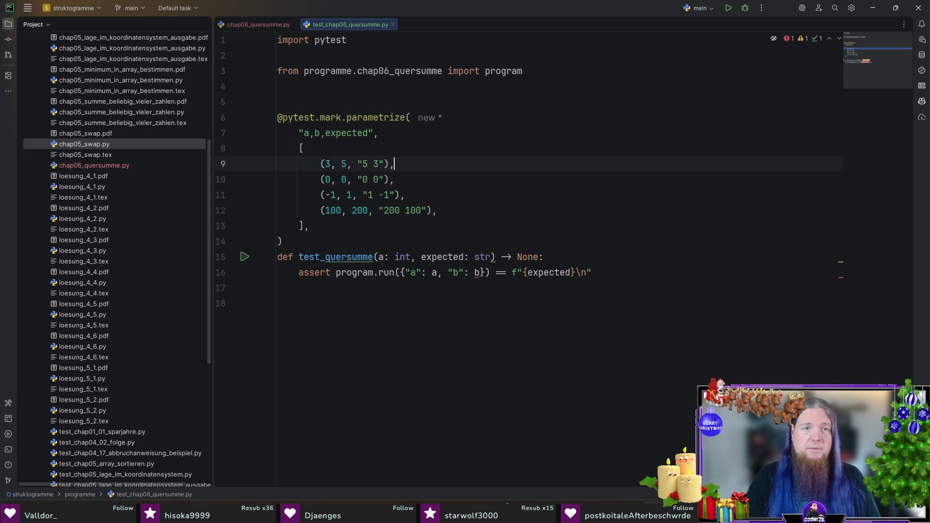
pyautogui.click(310, 133)
pyautogui.press('Delete')
pyautogui.press('Delete')
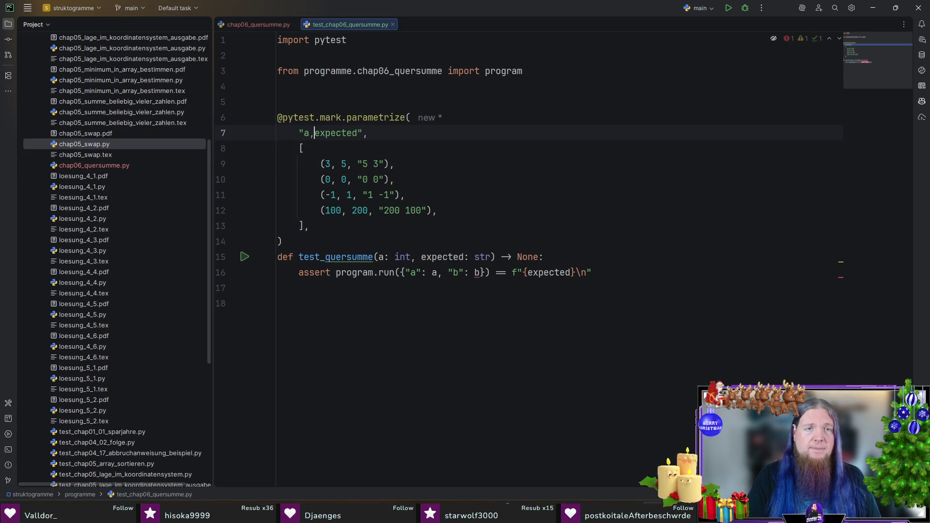
pyautogui.press('BackSpace')
pyautogui.write('number')
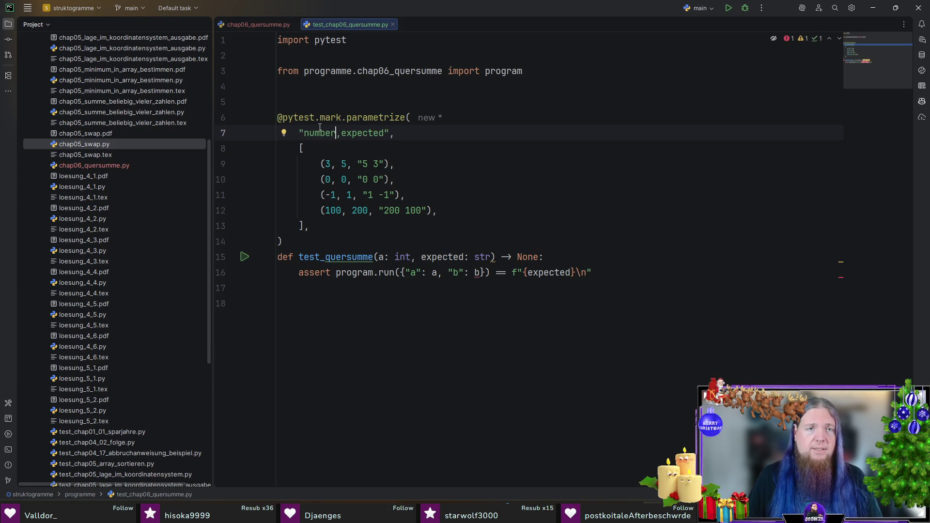
pyautogui.doubleClick(318, 132)
pyautogui.hotkey('ctrl', 'c')
# Step: Use number instead of a in the signature and run input, removing the b entry
pyautogui.doubleClick(382, 257)
pyautogui.hotkey('ctrl', 'v')
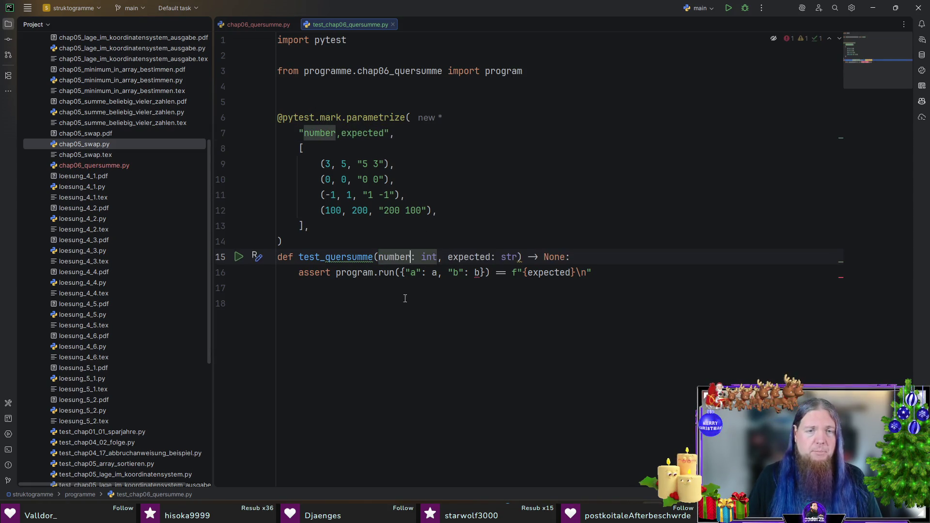
pyautogui.doubleClick(412, 273)
pyautogui.hotkey('ctrl', 'v')
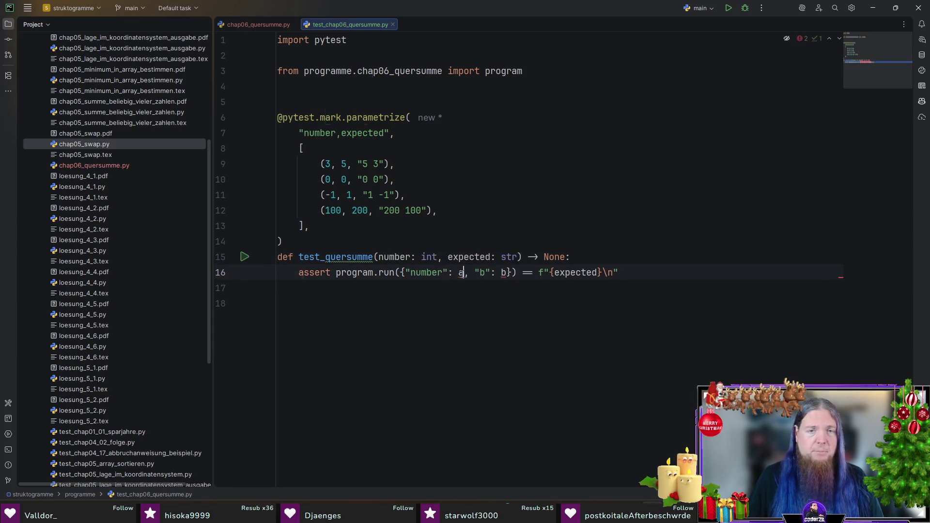
pyautogui.doubleClick(461, 273)
pyautogui.hotkey('ctrl', 'v')
pyautogui.keyDown('shift'); pyautogui.click(536, 273); pyautogui.keyUp('shift')
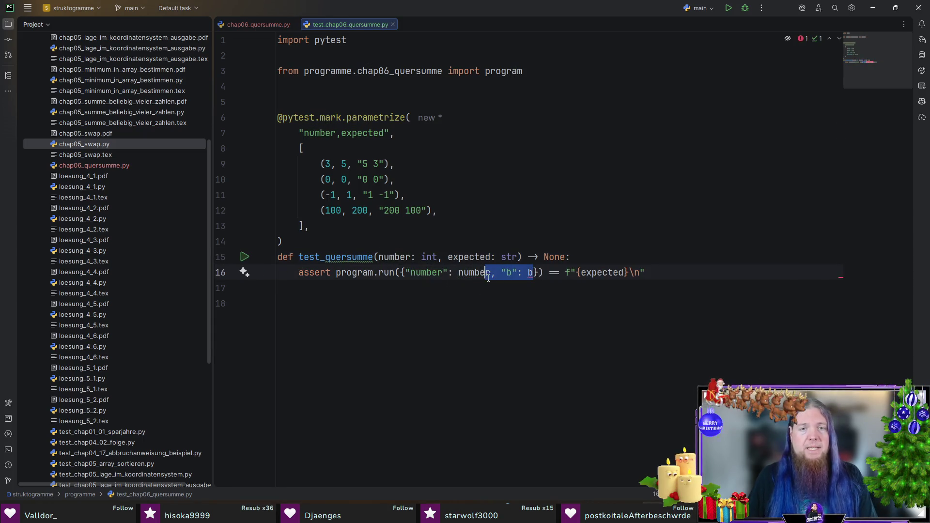
pyautogui.press('BackSpace')
pyautogui.click(660, 271)
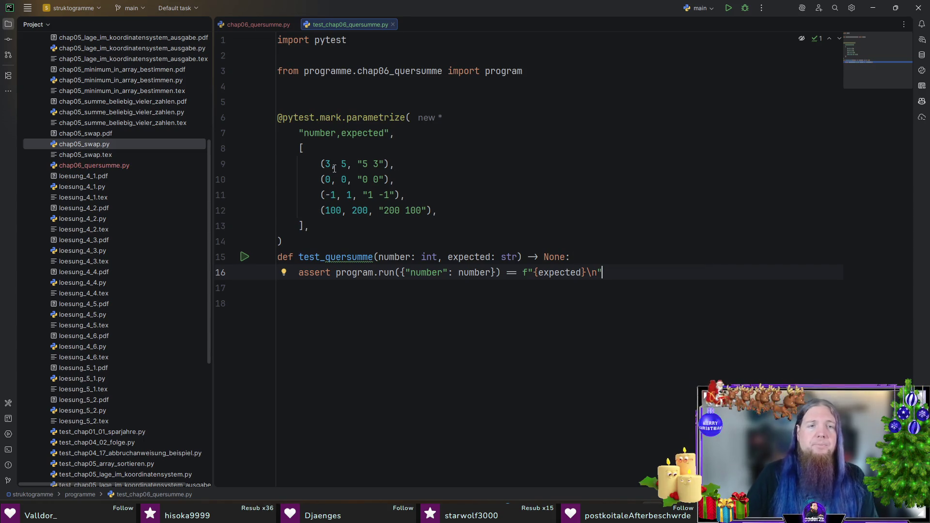
# Step: Replace the swap cases with (0, "0") and accept suggested 123, 999 and 123456789 cases
pyautogui.moveTo(451, 168); pyautogui.dragTo(441, 213)
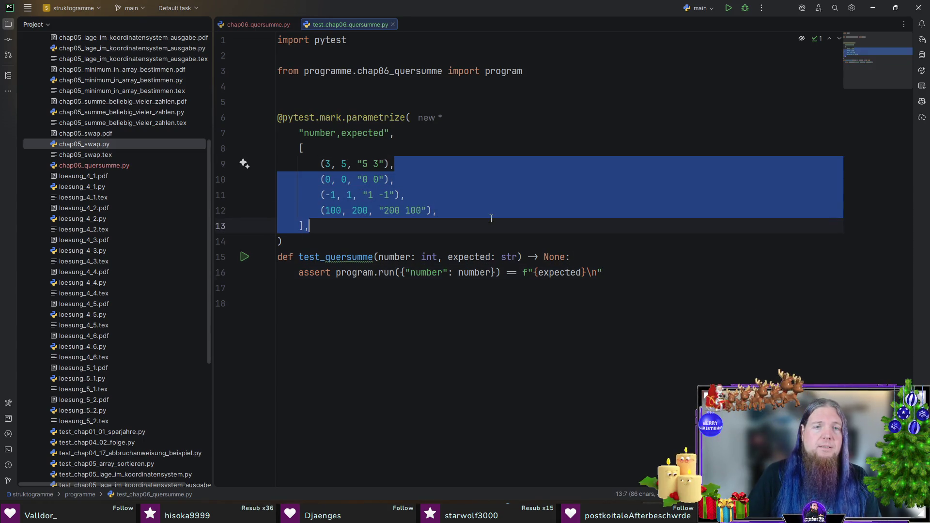
pyautogui.press('BackSpace')
pyautogui.moveTo(327, 164); pyautogui.dragTo(398, 162)
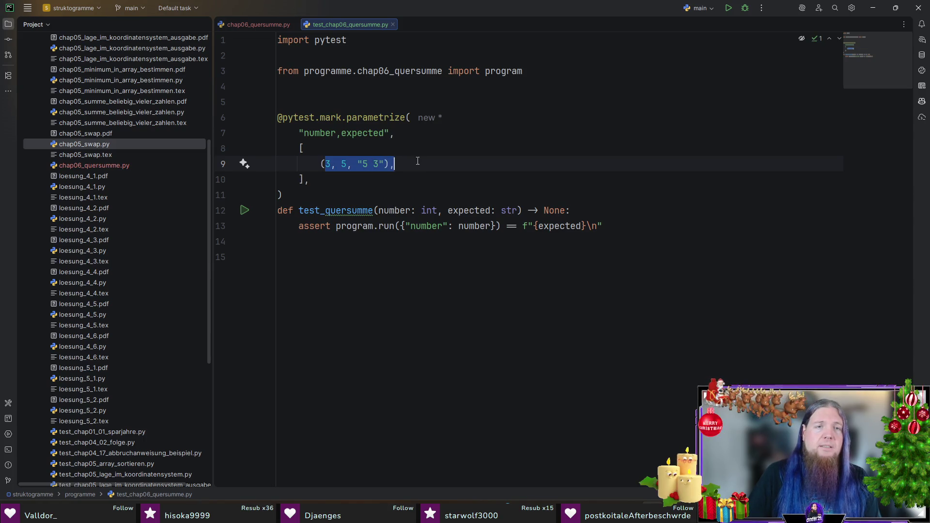
pyautogui.press('BackSpace')
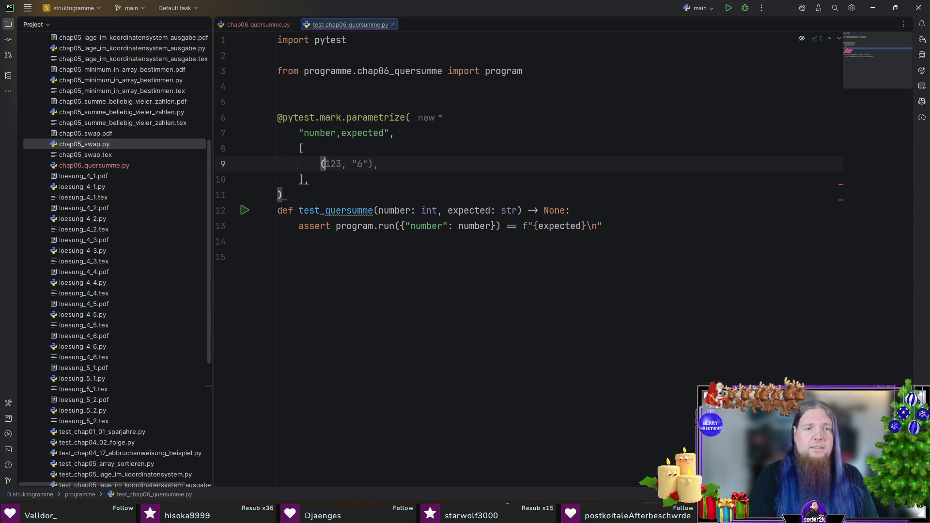
pyautogui.write('0, "0"),')
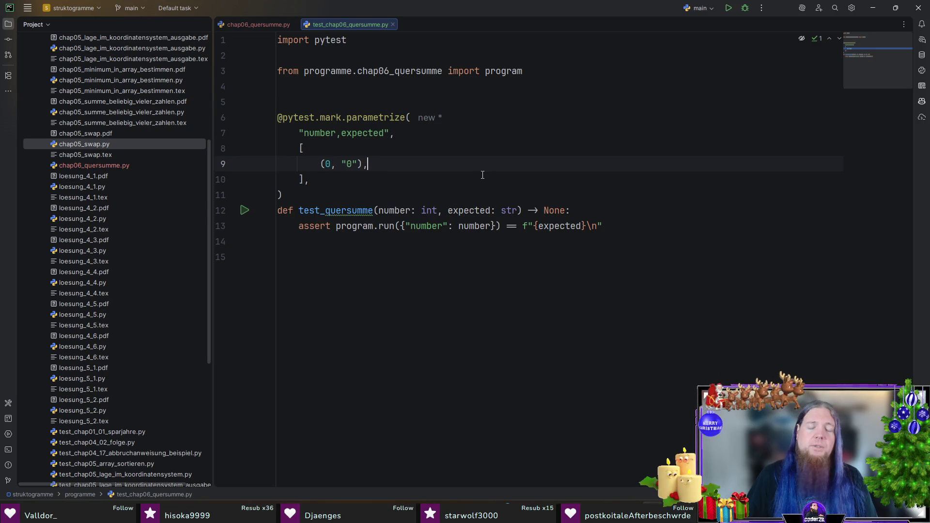
pyautogui.press('Return')
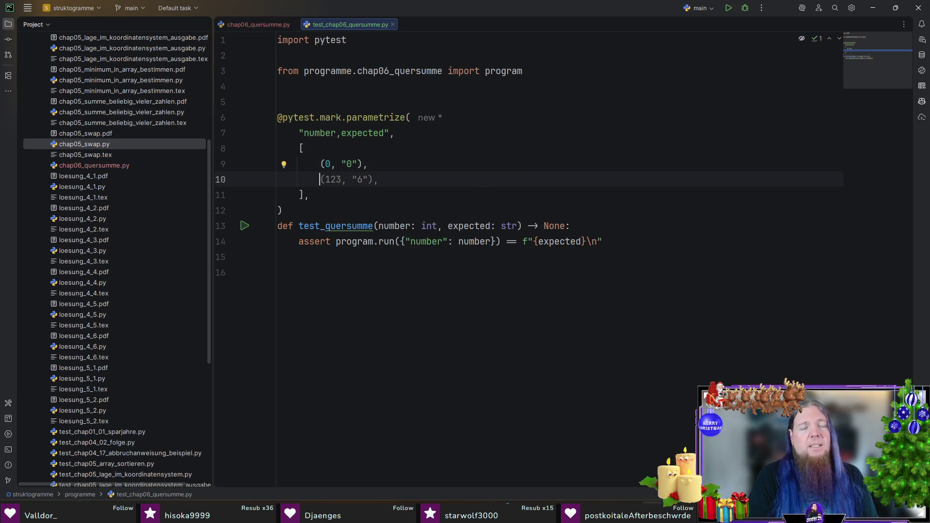
pyautogui.press('Tab')
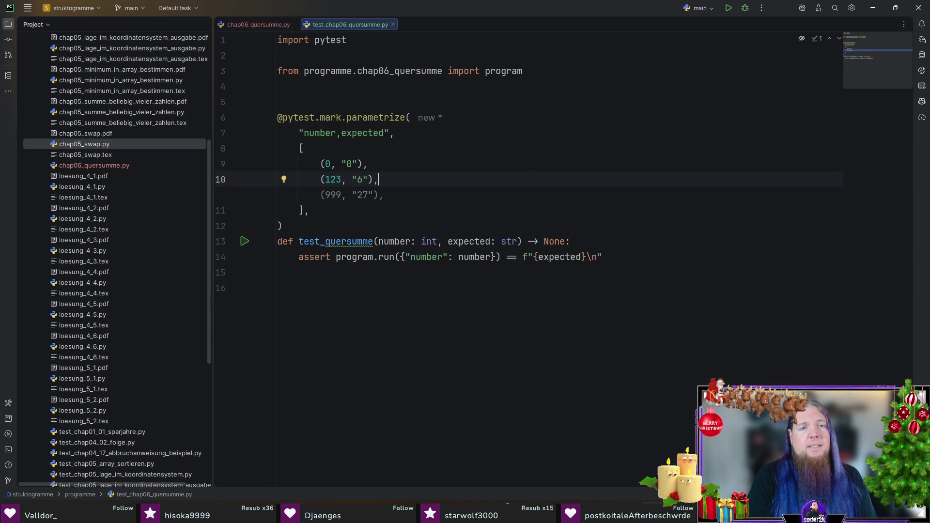
pyautogui.press('Tab')
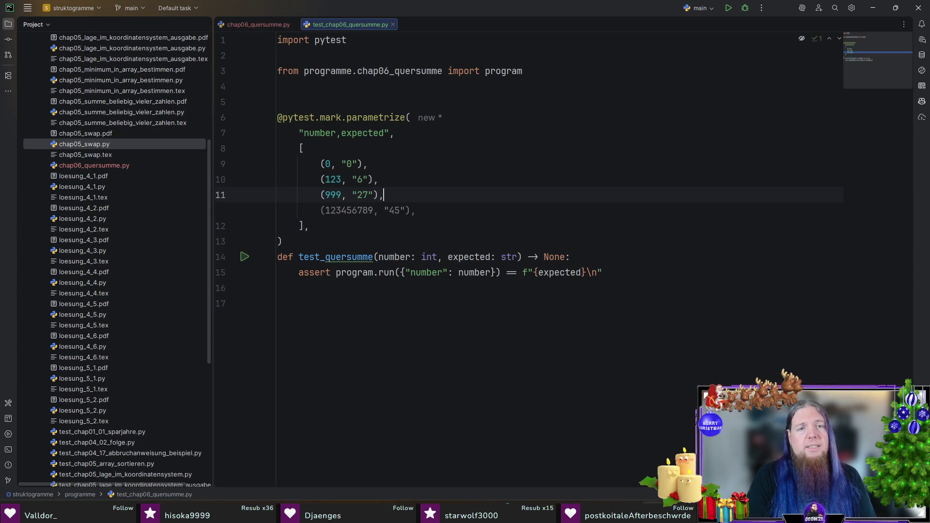
pyautogui.press('Tab')
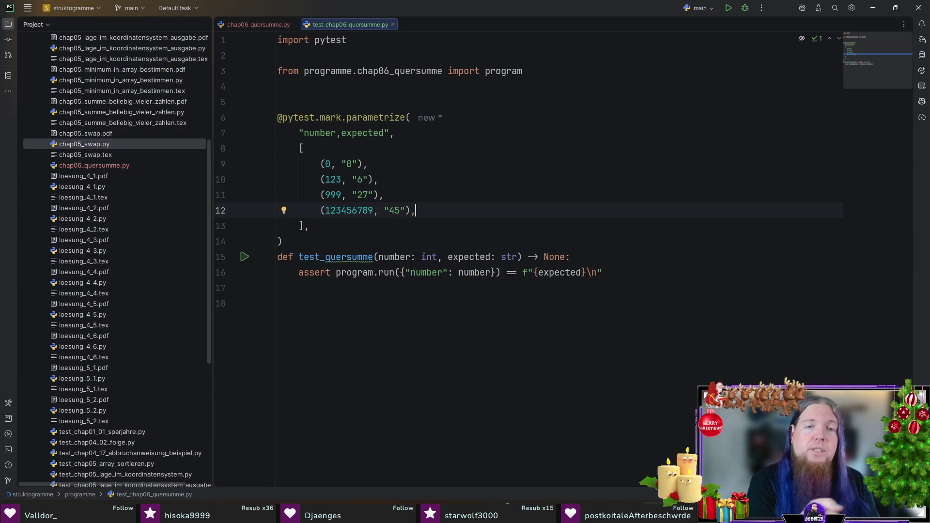
# Step: Add the (1, "1") and (8, "8") cases and remove the trailing empty line
pyautogui.press('Return')
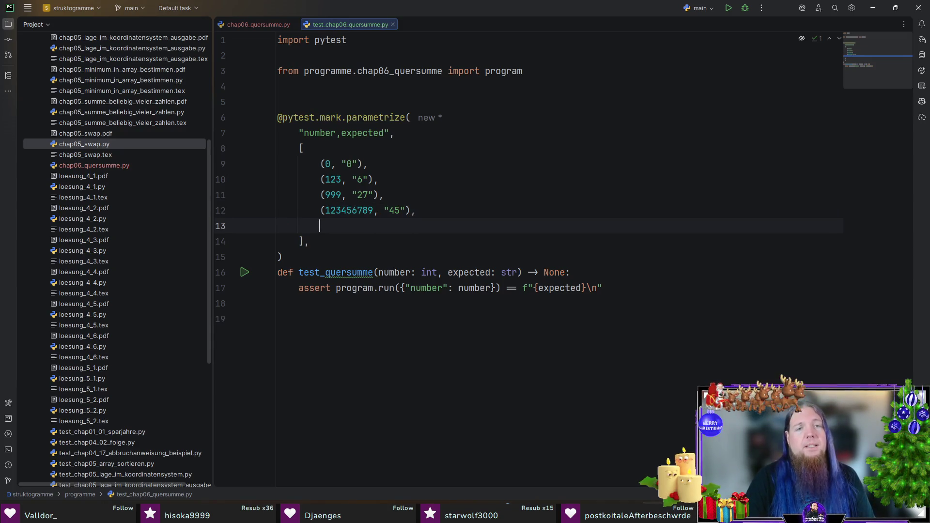
pyautogui.write('(1, "1"')
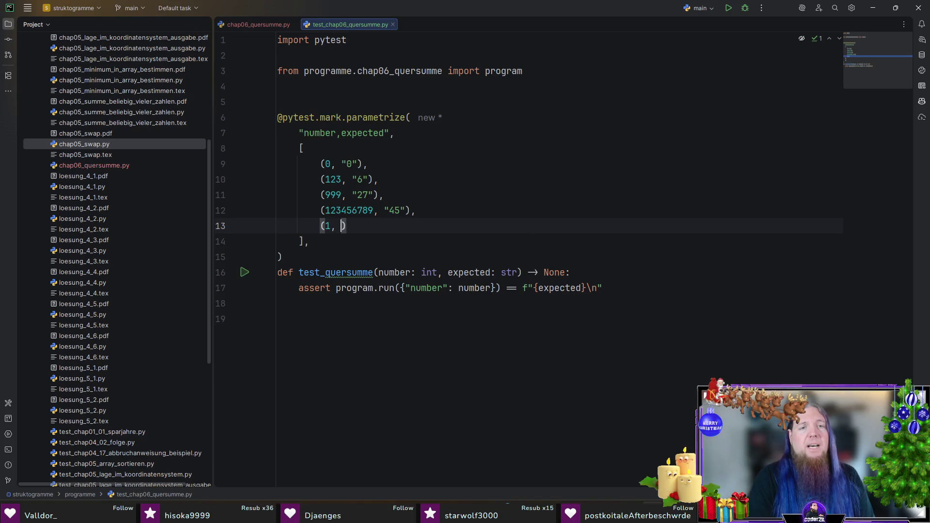
pyautogui.write('),')
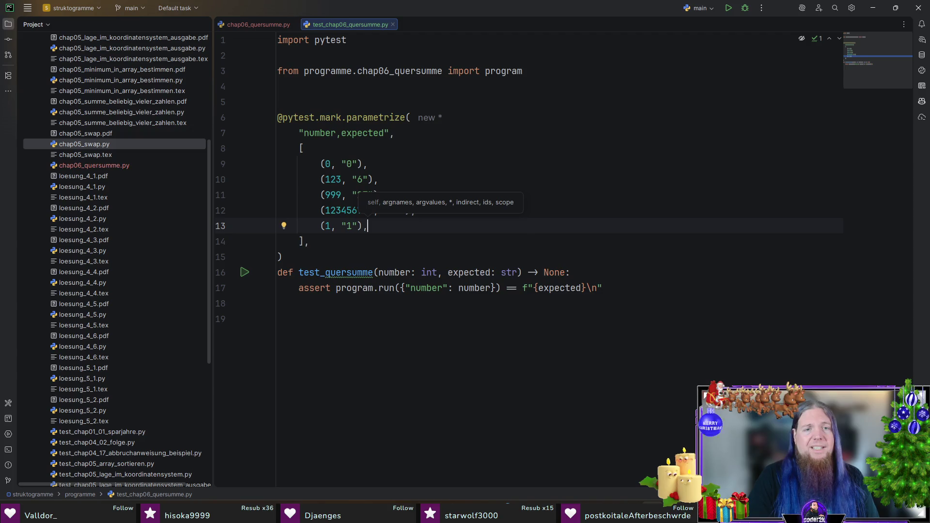
pyautogui.press('Return')
pyautogui.write('(8, "8"),')
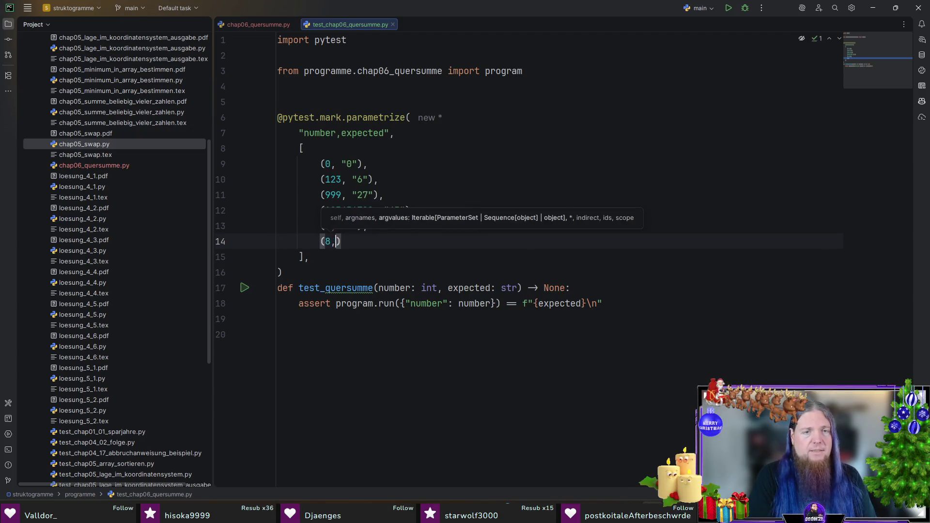
pyautogui.click(368, 241)
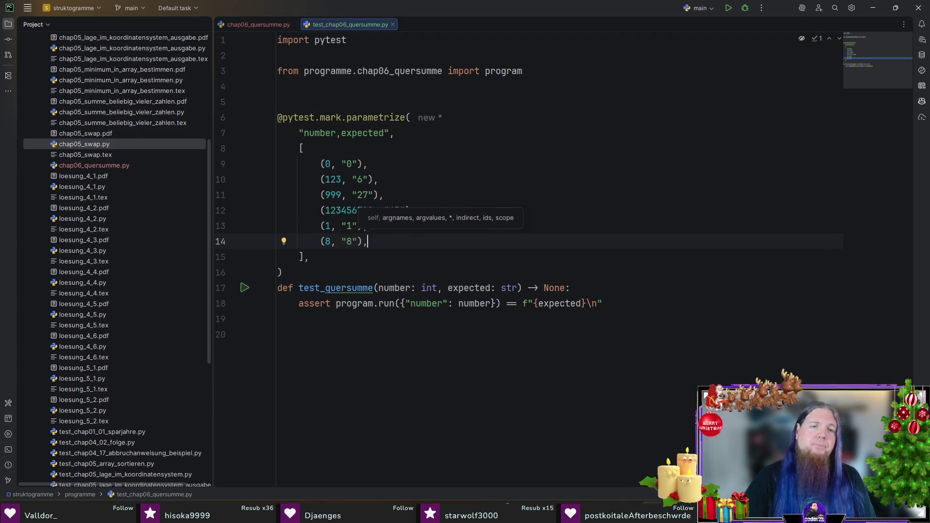
pyautogui.click(488, 342)
pyautogui.press('BackSpace')
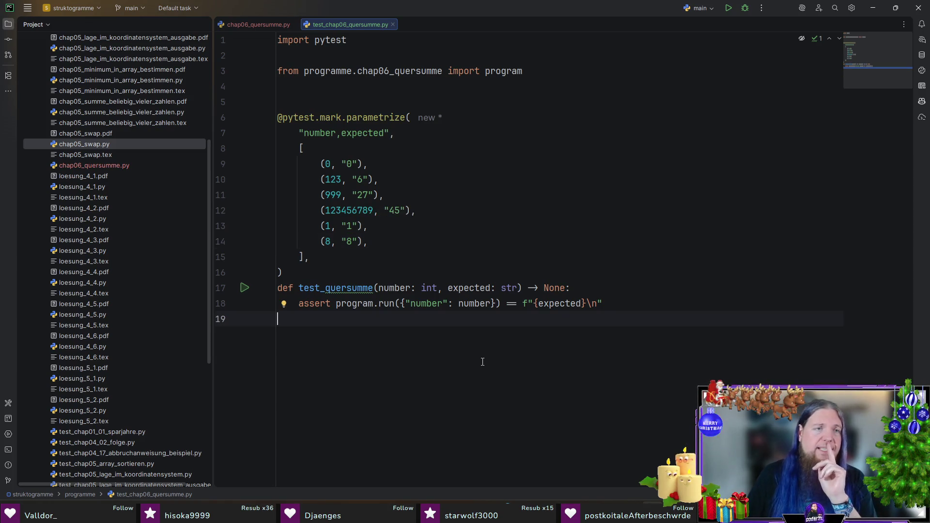
pyautogui.scroll(6, 146, 270)
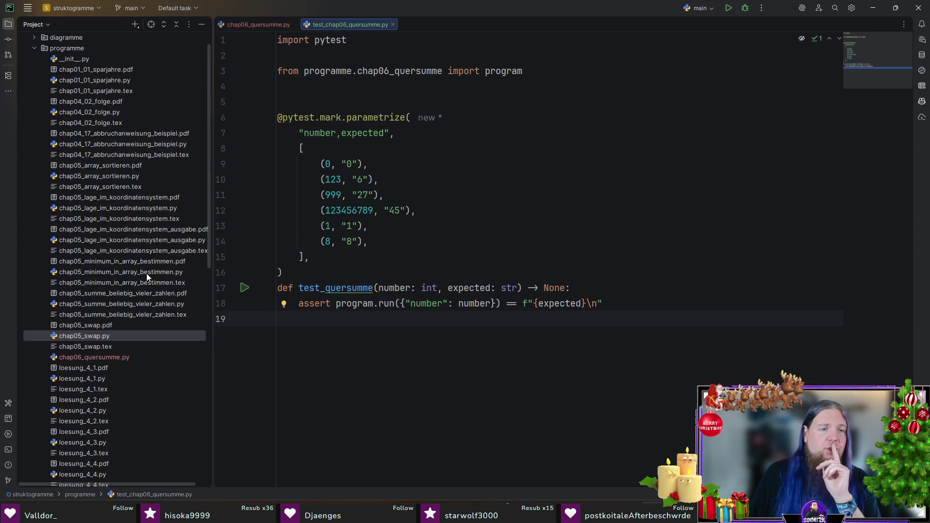
# Step: Run chap06_quersumme.py with its tests and scroll up to the AssertionError traceback
pyautogui.scroll(-3, 129, 272)
pyautogui.click(114, 263)
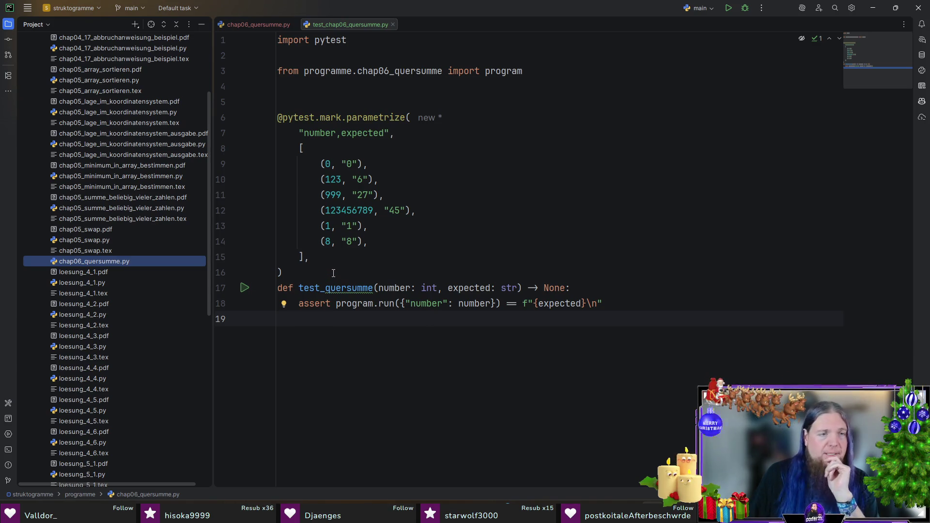
pyautogui.click(729, 8)
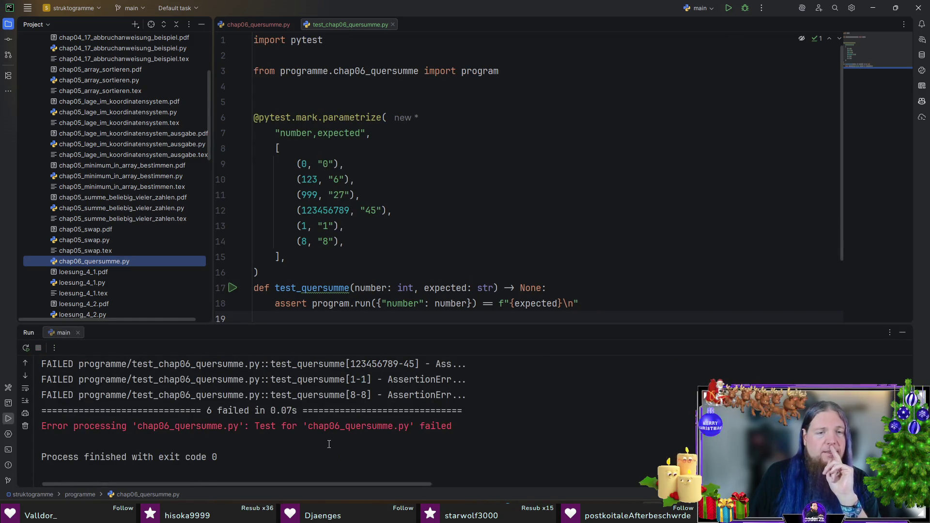
pyautogui.scroll(5, 443, 420)
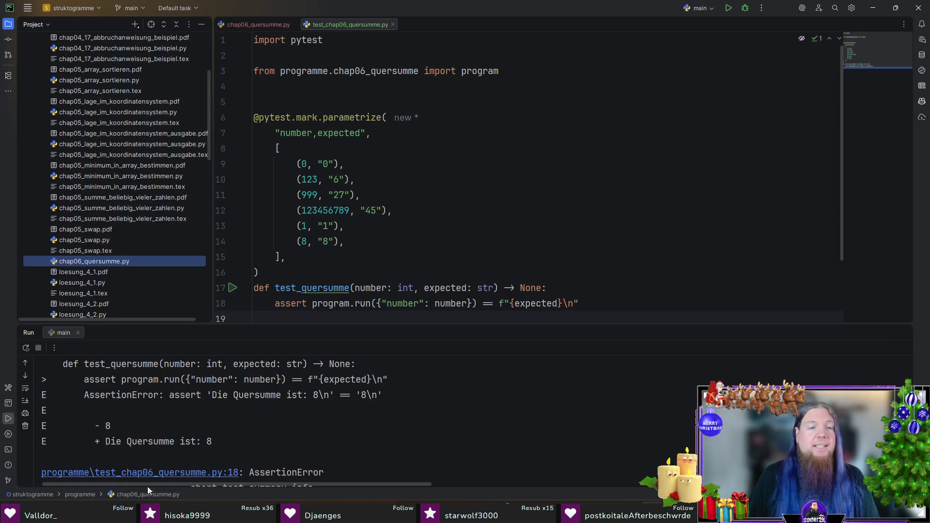
# Step: Copy the 'Die Quersumme ist:' prefix from the output and paste it into each expected value
pyautogui.moveTo(201, 441); pyautogui.dragTo(110, 443)
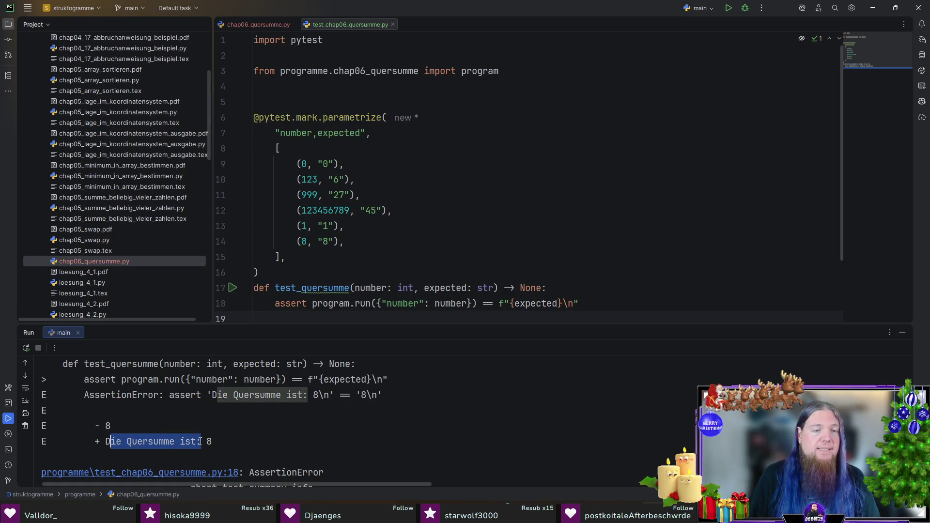
pyautogui.moveTo(206, 441); pyautogui.dragTo(105, 442)
pyautogui.hotkey('ctrl', 'c')
pyautogui.click(322, 164)
pyautogui.hotkey('ctrl', 'v')
pyautogui.click(333, 179)
pyautogui.hotkey('ctrl', 'v')
pyautogui.click(334, 195)
pyautogui.hotkey('ctrl', 'v')
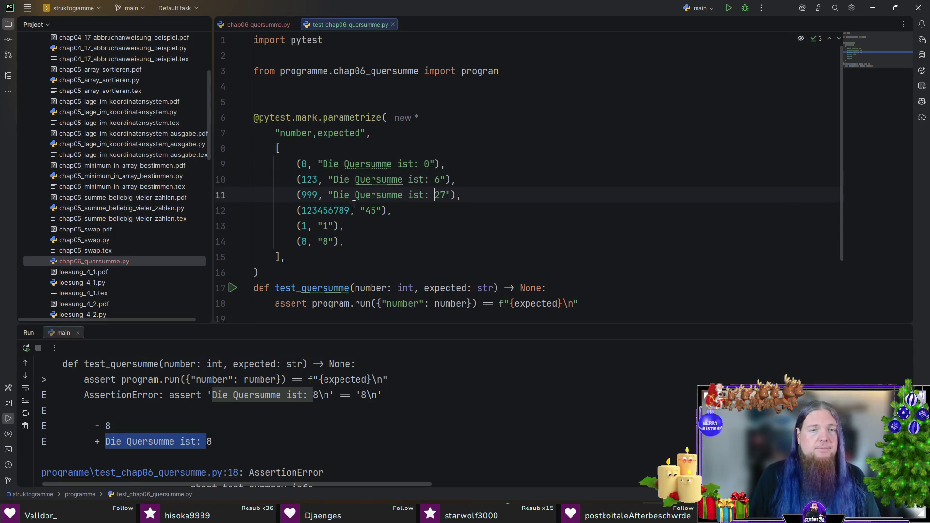
pyautogui.click(365, 210)
pyautogui.hotkey('ctrl', 'v')
pyautogui.click(322, 226)
pyautogui.hotkey('ctrl', 'v')
pyautogui.click(323, 241)
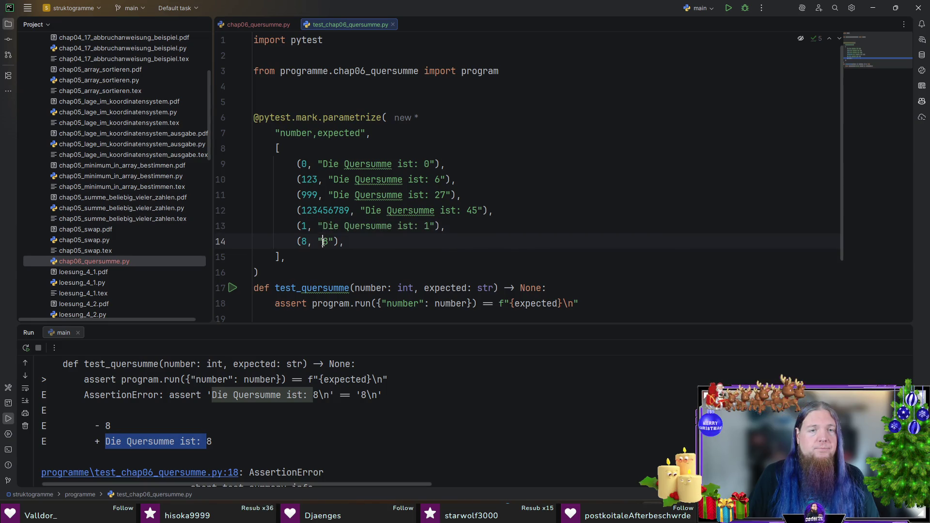
pyautogui.hotkey('ctrl', 'v')
pyautogui.click(613, 308)
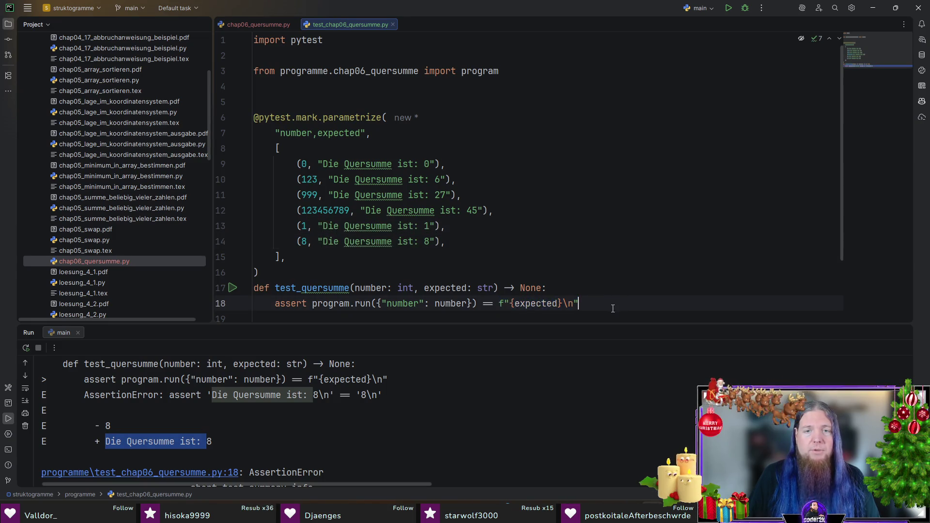
# Step: Undo the pasted prefixes, declining to undo the file copy
pyautogui.hotkey('ctrl', 'z')
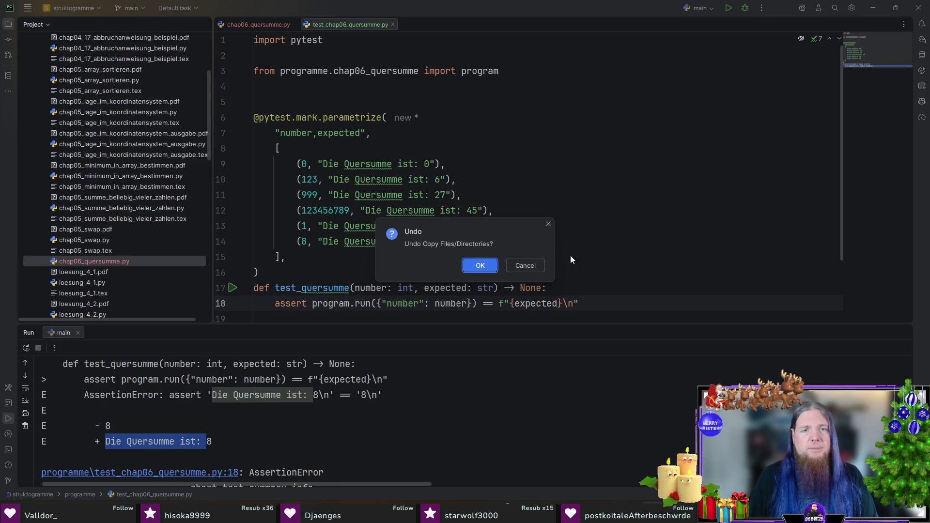
pyautogui.press('Escape')
pyautogui.click(574, 257)
pyautogui.hotkey('ctrl', 'z')
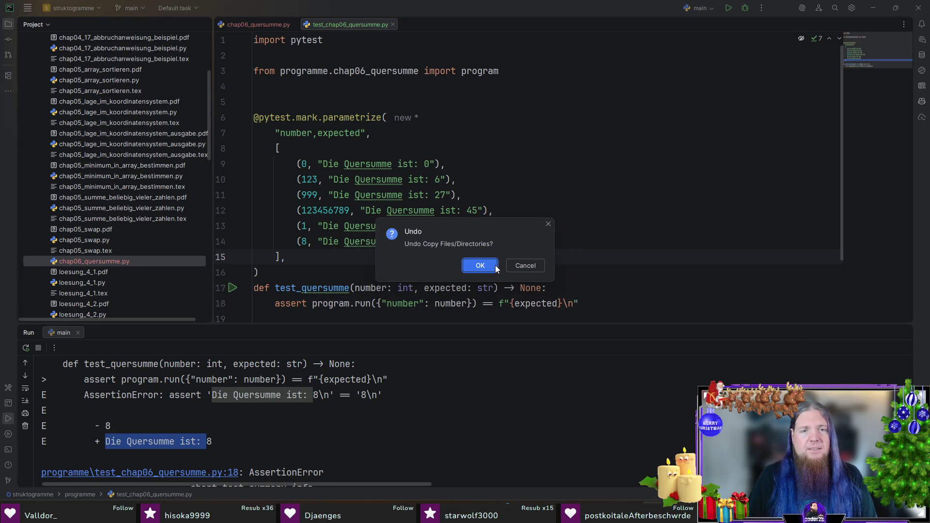
pyautogui.click(525, 265)
pyautogui.click(902, 333)
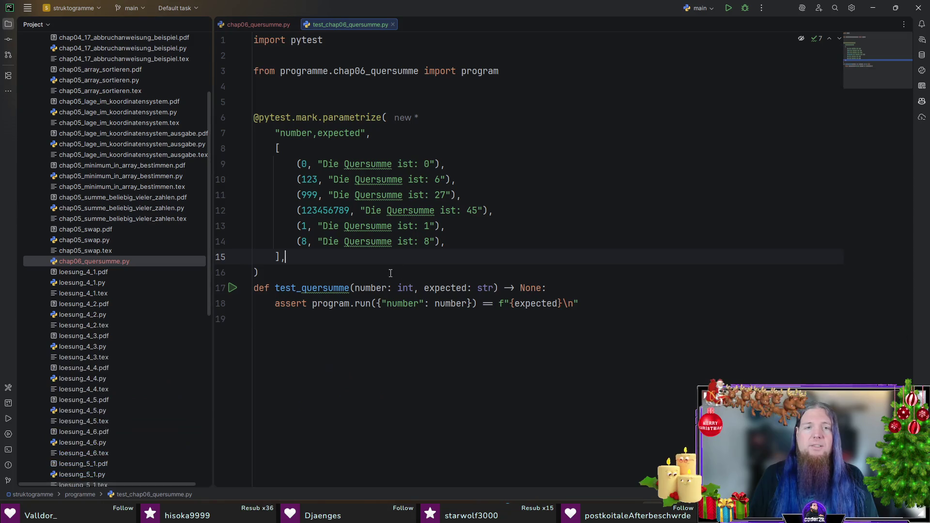
pyautogui.hotkey('ctrl', 'z')
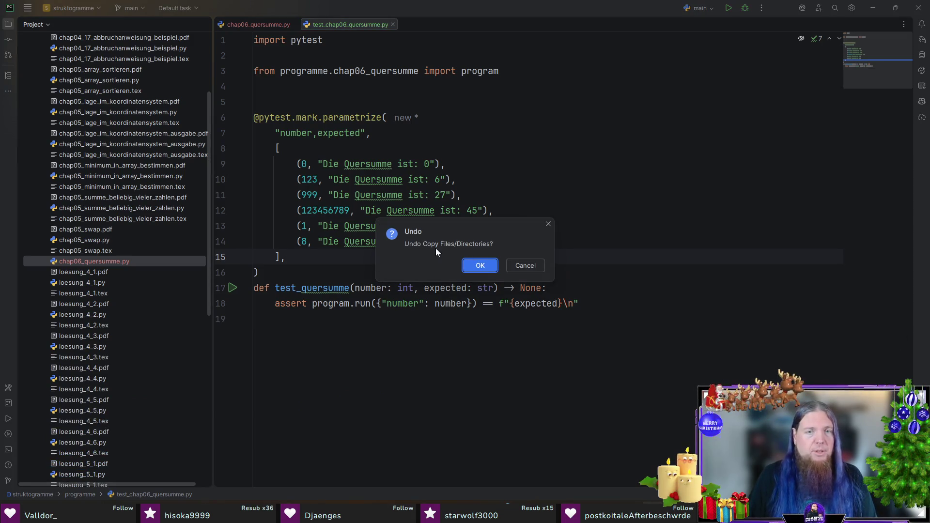
pyautogui.click(527, 265)
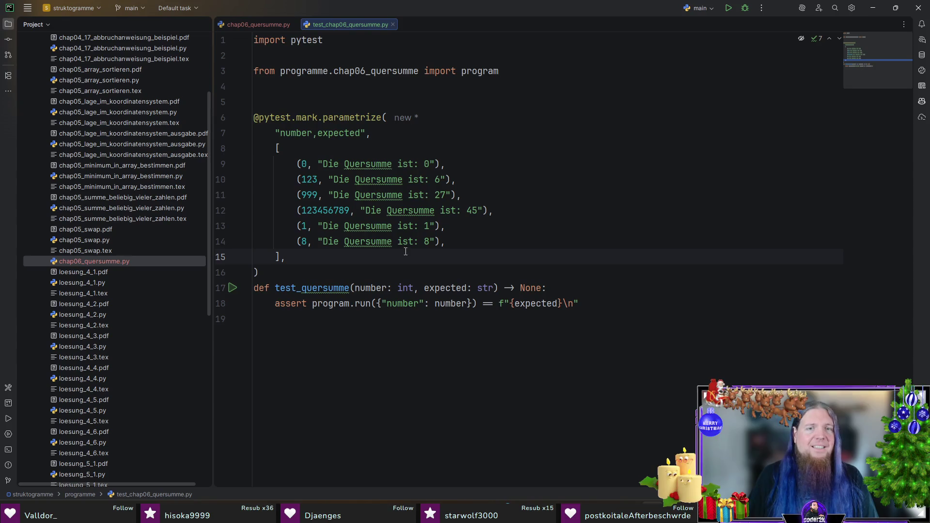
pyautogui.click(405, 226)
pyautogui.click(543, 218)
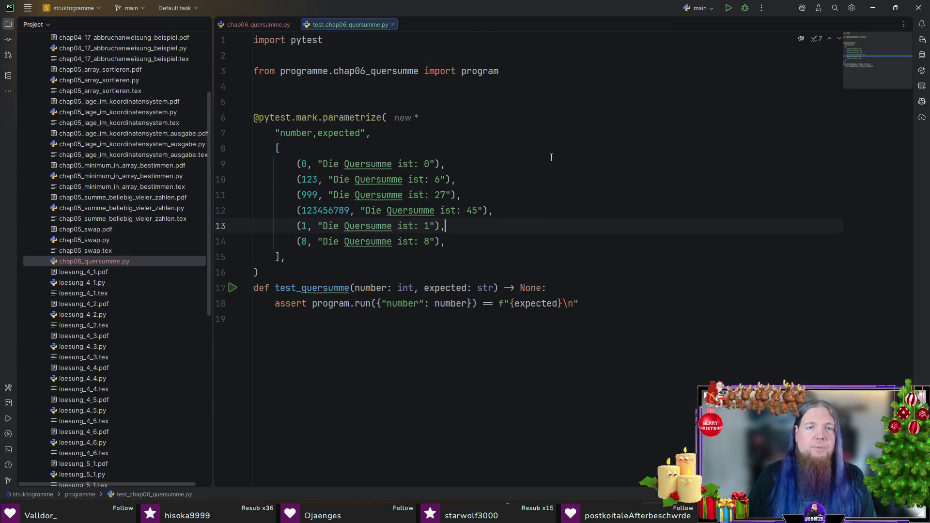
# Step: Using carets on lines 9–14, strip 'Die Quersumme ist: ' from every expected value
pyautogui.moveTo(294, 164); pyautogui.dragTo(295, 242)
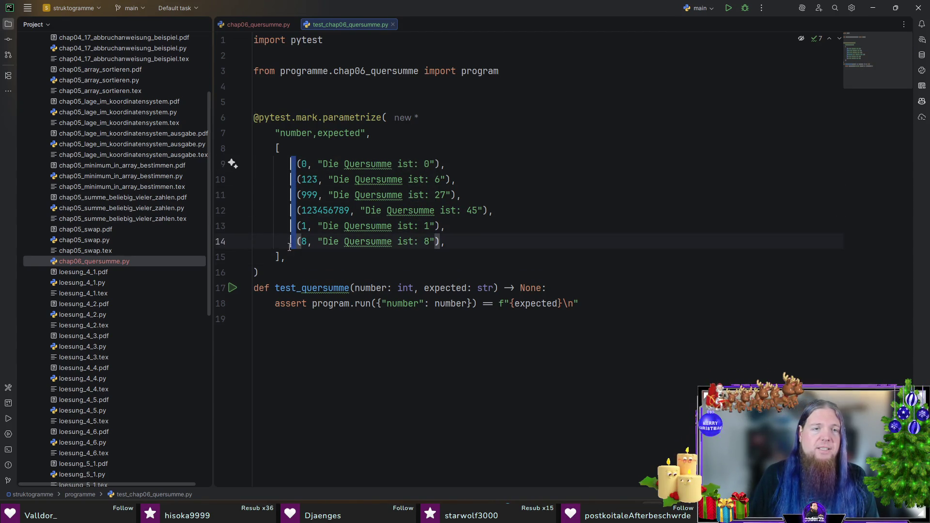
pyautogui.hotkey('ctrl', 'Right')
pyautogui.press('Right')
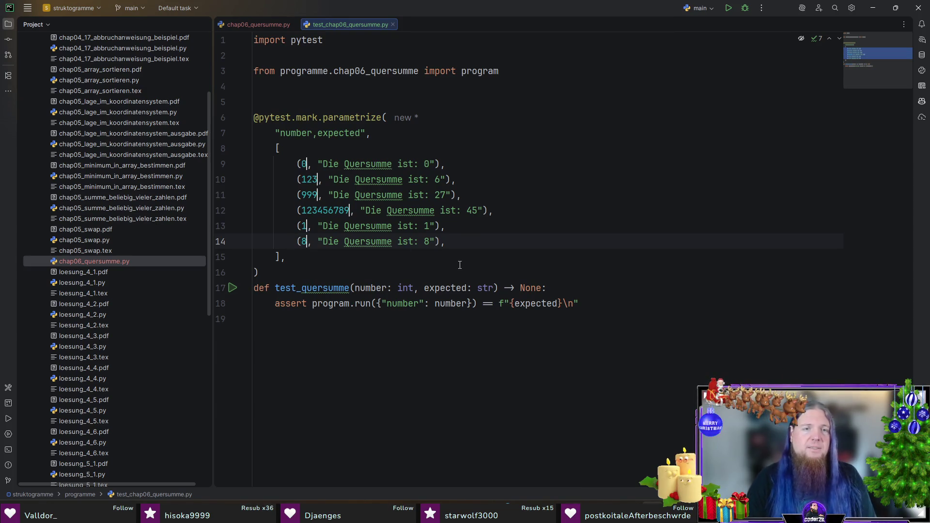
pyautogui.hotkey('shift', 'Right')
pyautogui.hotkey('shift', 'Right')
pyautogui.hotkey('shift', 'Right')
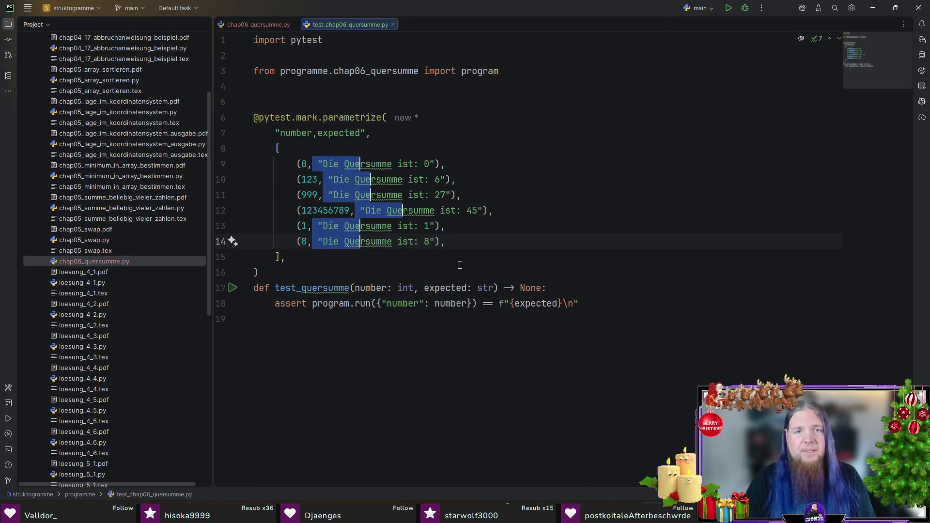
pyautogui.press('Left')
pyautogui.press('Right')
pyautogui.press('Right')
pyautogui.press('Right')
pyautogui.press('Left')
pyautogui.press('Left')
pyautogui.hotkey('ctrl', 'shift', 'Right')
pyautogui.hotkey('ctrl', 'shift', 'Right')
pyautogui.hotkey('ctrl', 'shift', 'Right')
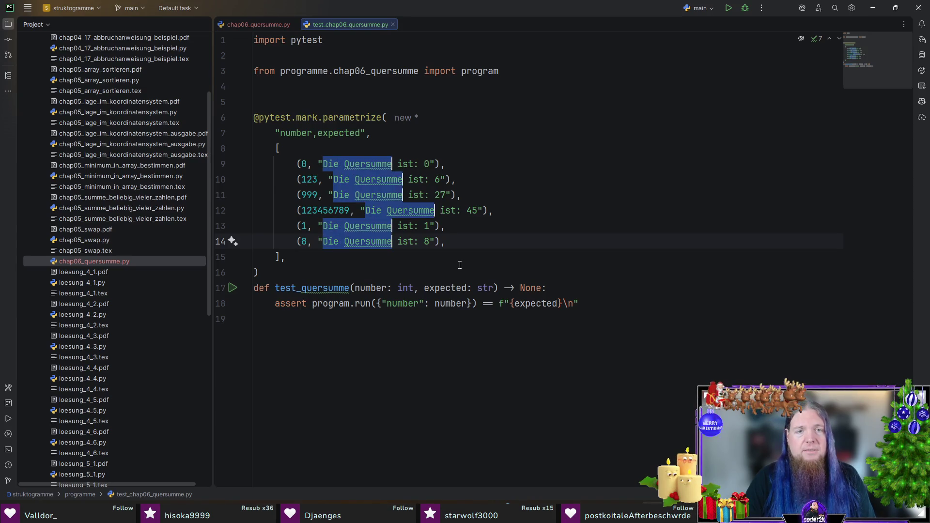
pyautogui.press('BackSpace')
pyautogui.press('Delete')
pyautogui.press('Delete')
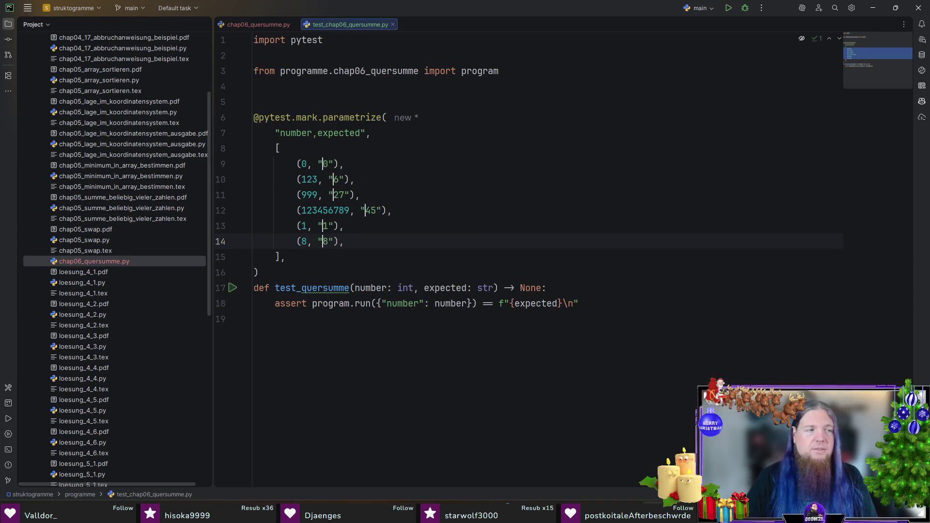
pyautogui.click(405, 245)
# Step: Insert 'Die Quersumme ist:' before {expected} in the line 18 assertion and rerun the tests
pyautogui.click(509, 304)
pyautogui.write('Die Quersumme ist:')
pyautogui.press('End')
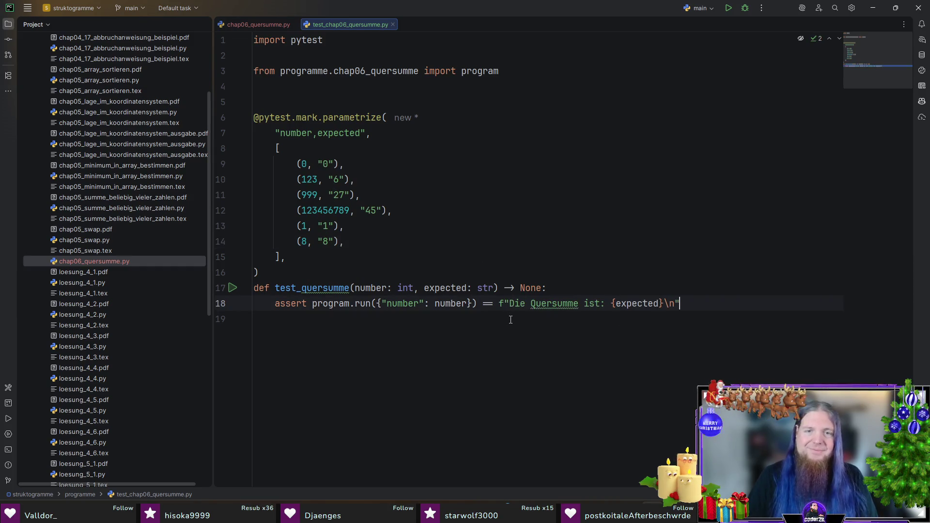
pyautogui.click(728, 9)
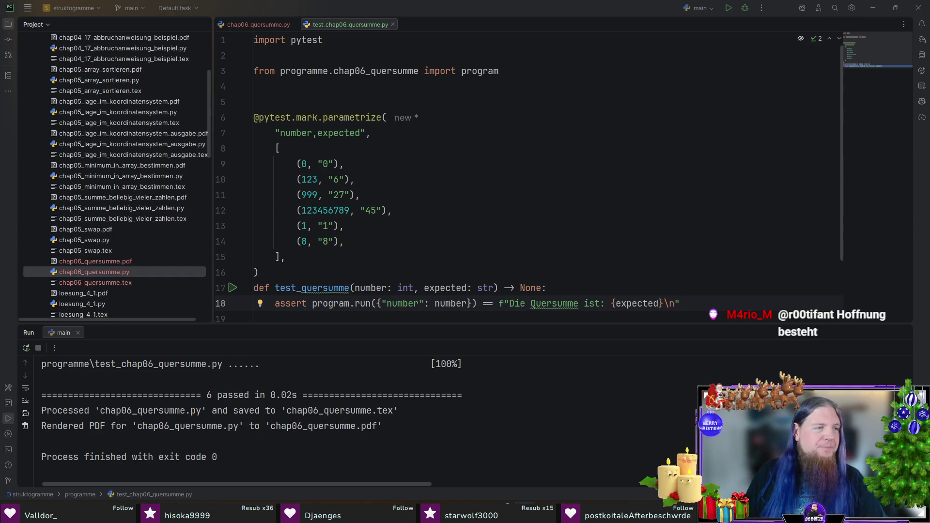
# Step: With all six tests passing, select the generated chap06_quersumme.pdf in the Project tree
pyautogui.click(509, 254)
pyautogui.press('Up')
pyautogui.scroll(-2, 507, 224)
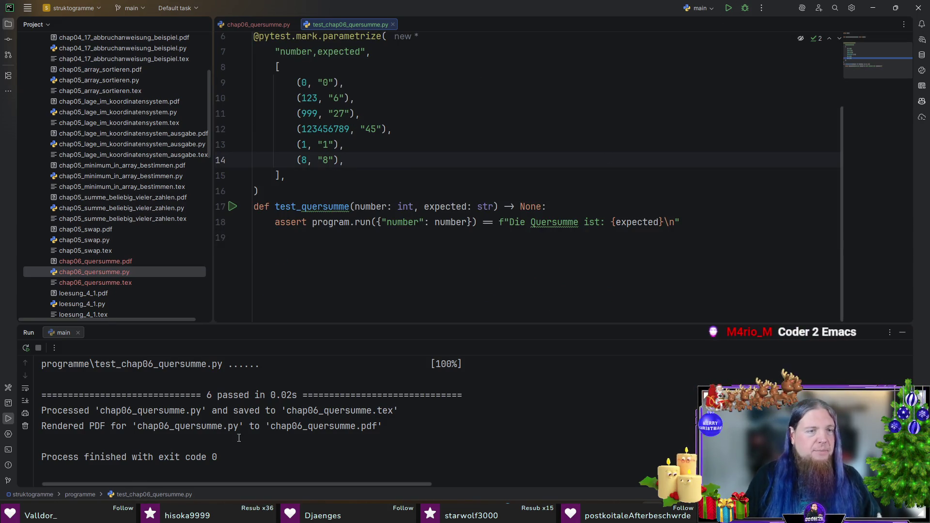
pyautogui.click(133, 261)
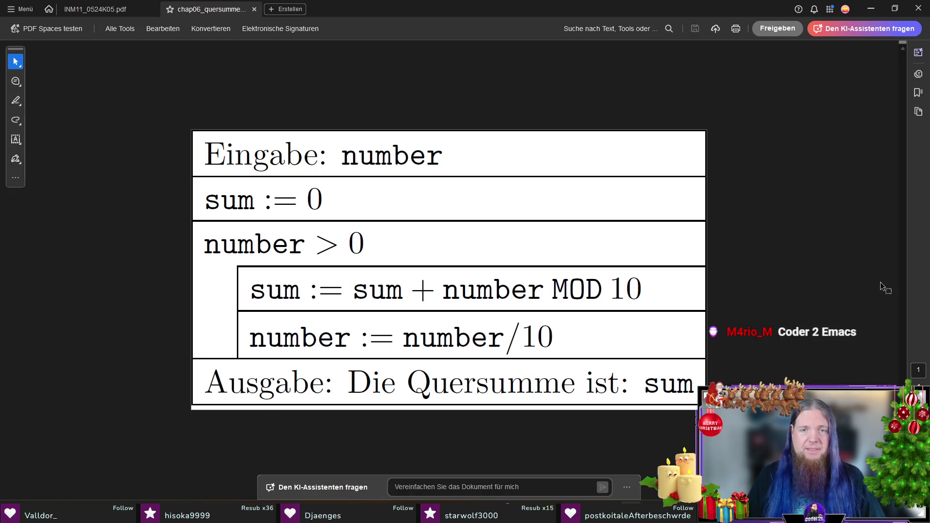
pyautogui.keyDown('ctrl'); pyautogui.scroll(-2, 722, 240); pyautogui.keyUp('ctrl')
pyautogui.moveTo(445, 280); pyautogui.dragTo(540, 277)
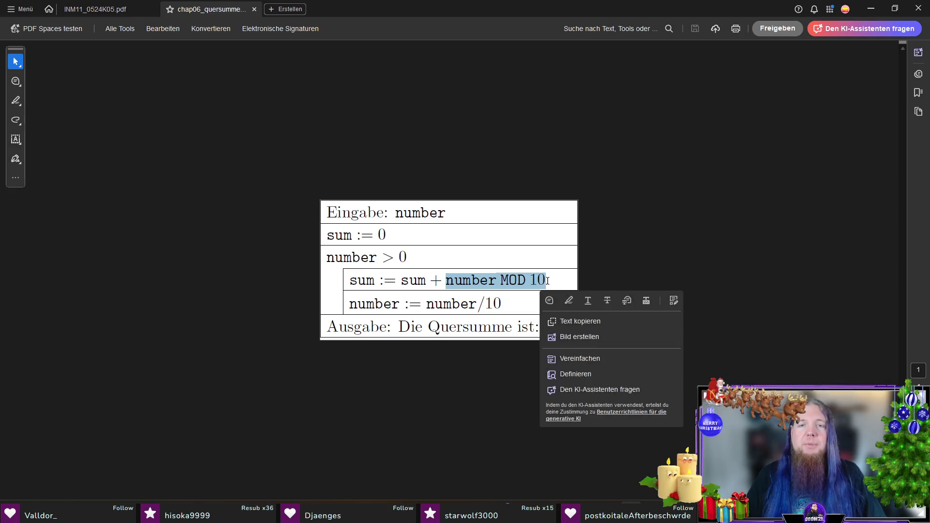
pyautogui.click(545, 281)
pyautogui.moveTo(447, 281); pyautogui.dragTo(552, 271)
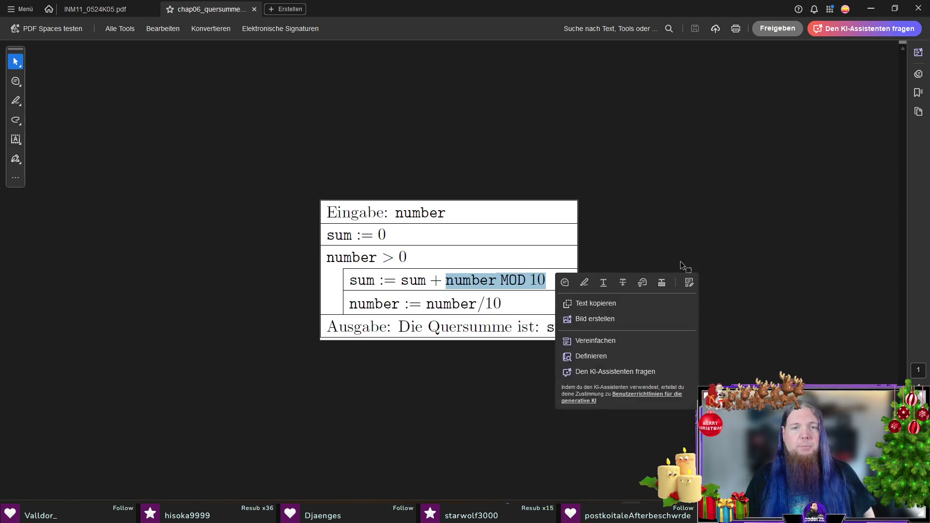
pyautogui.click(670, 245)
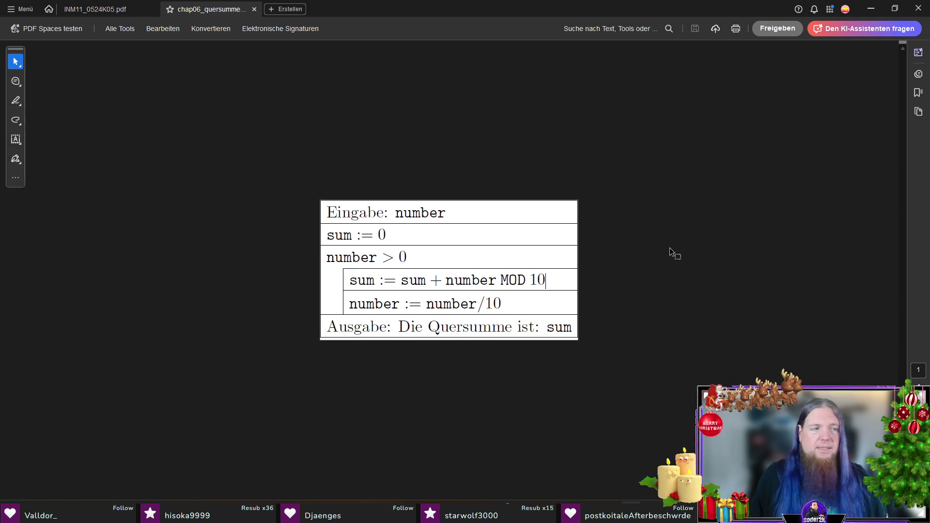
pyautogui.hotkey('alt', 'Tab')
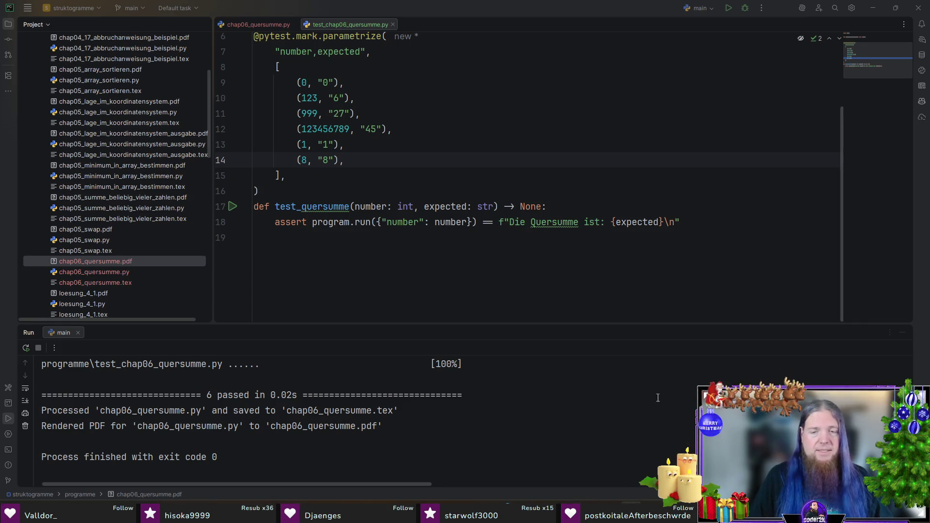
pyautogui.hotkey('alt', 'Tab')
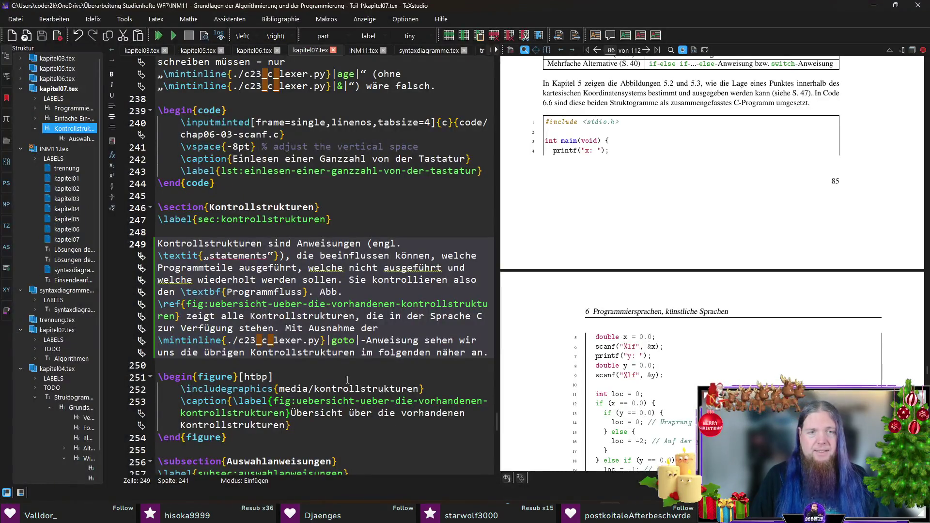
pyautogui.click(359, 370)
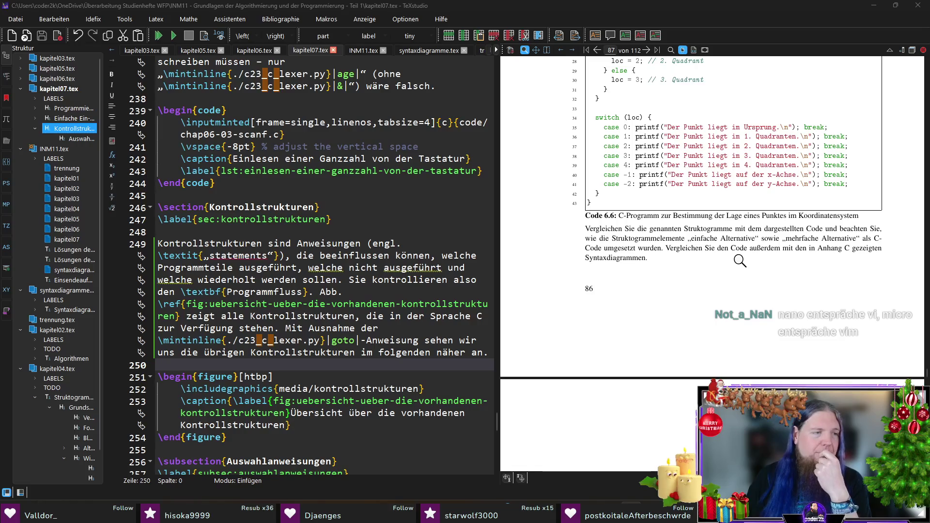
pyautogui.scroll(3, 738, 272)
pyautogui.scroll(20, 737, 273)
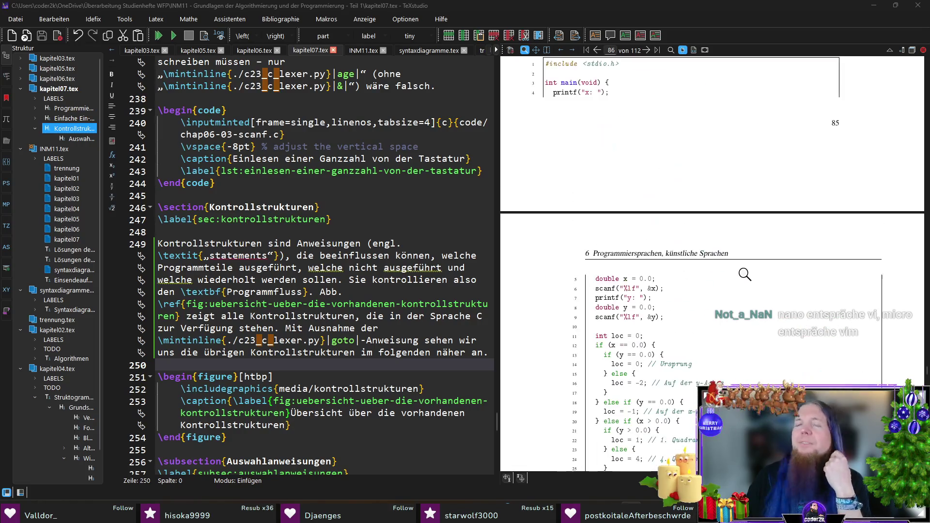
pyautogui.scroll(10, 745, 274)
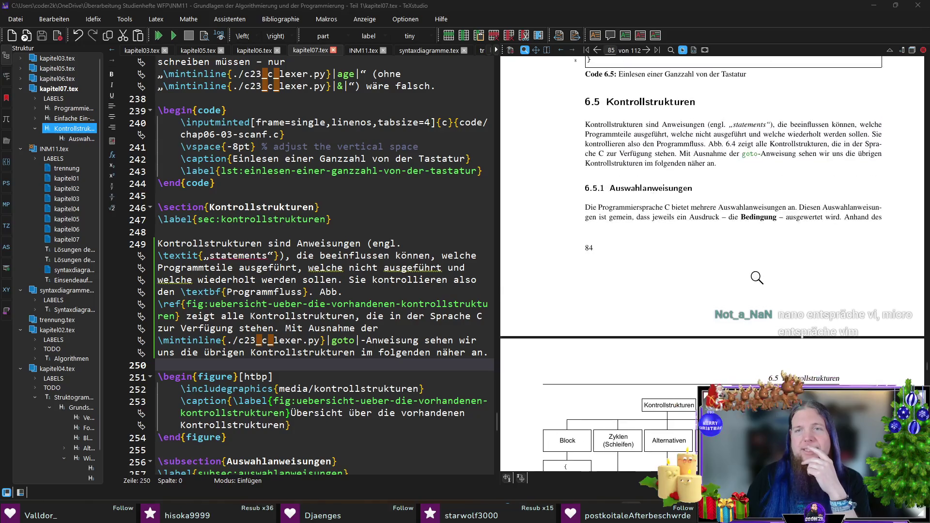
pyautogui.scroll(-15, 357, 217)
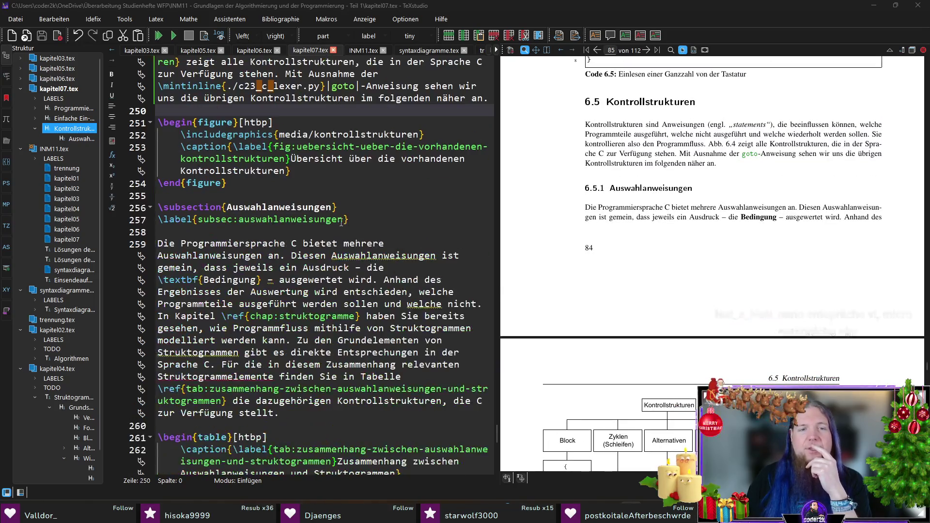
pyautogui.scroll(1, 357, 217)
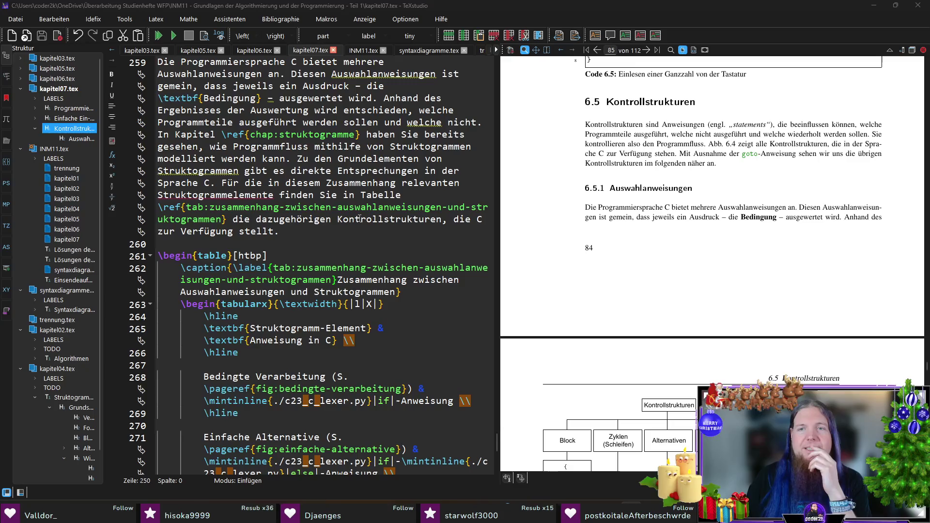
pyautogui.scroll(-5, 740, 249)
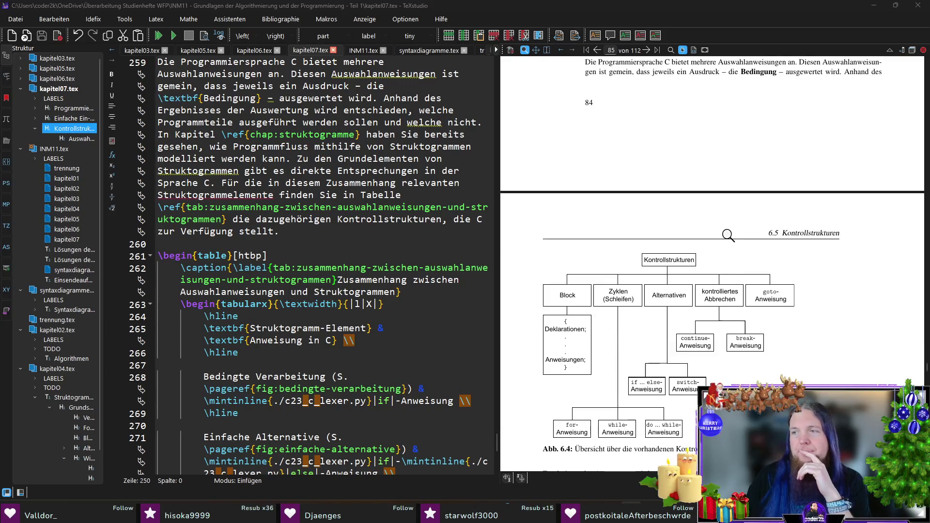
pyautogui.scroll(4, 728, 236)
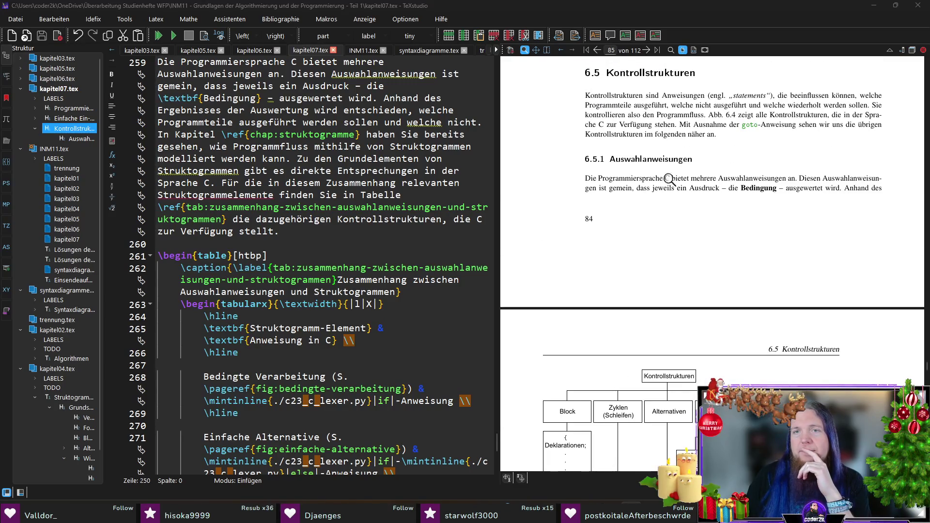
pyautogui.scroll(-12, 669, 167)
pyautogui.scroll(-20, 692, 173)
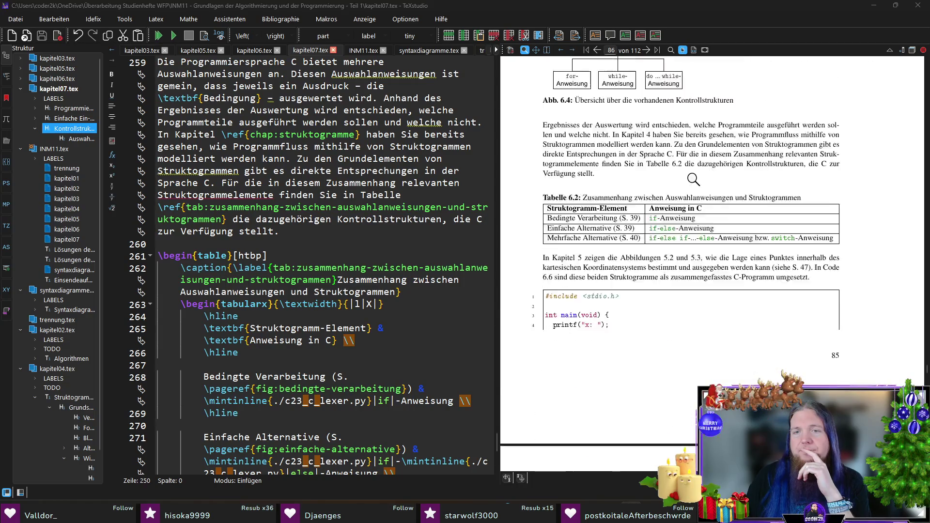
pyautogui.scroll(-2, 706, 193)
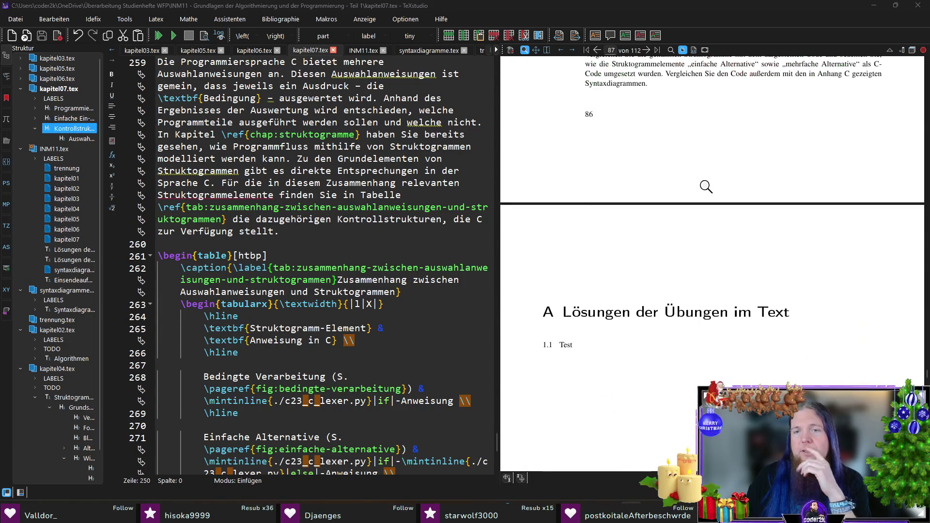
pyautogui.scroll(3, 706, 193)
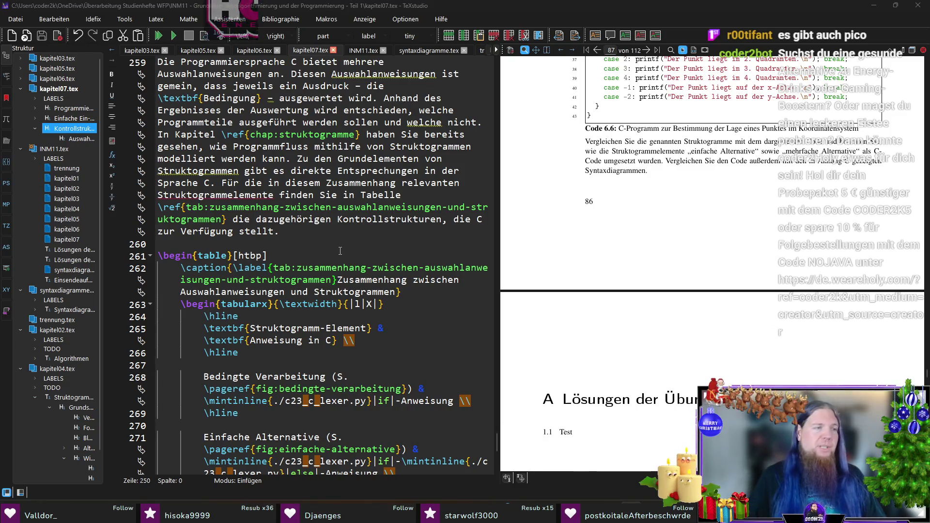
pyautogui.scroll(-15, 338, 240)
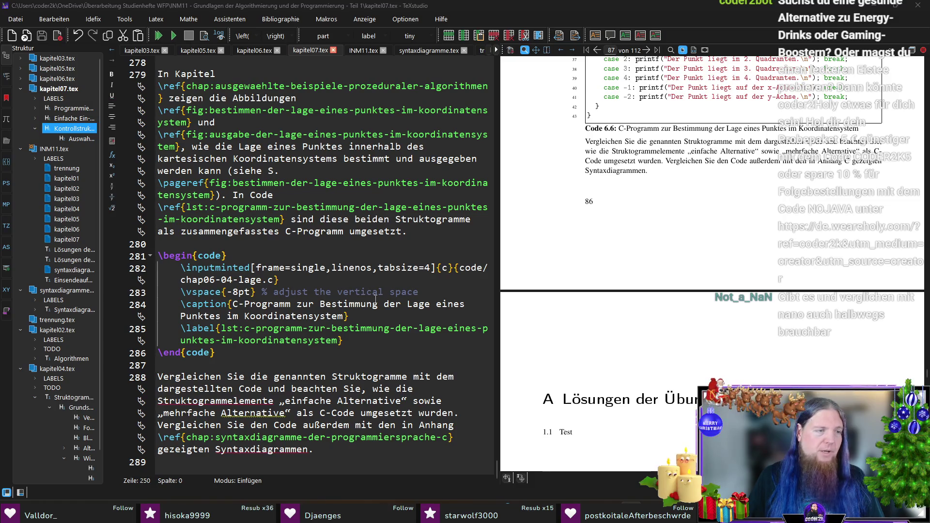
# Step: Append \subsection{Schleifen} on a new line after the last paragraph, using the \subse completion
pyautogui.click(289, 462)
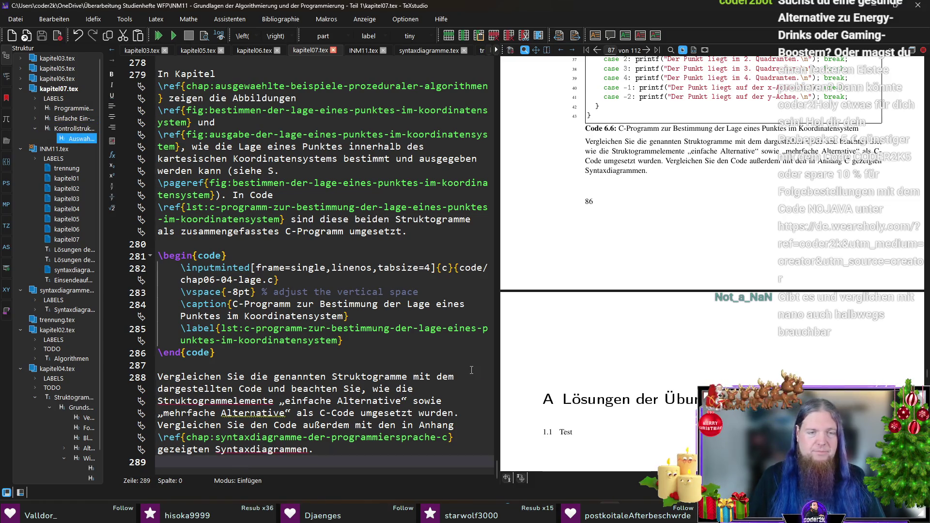
pyautogui.press('Return')
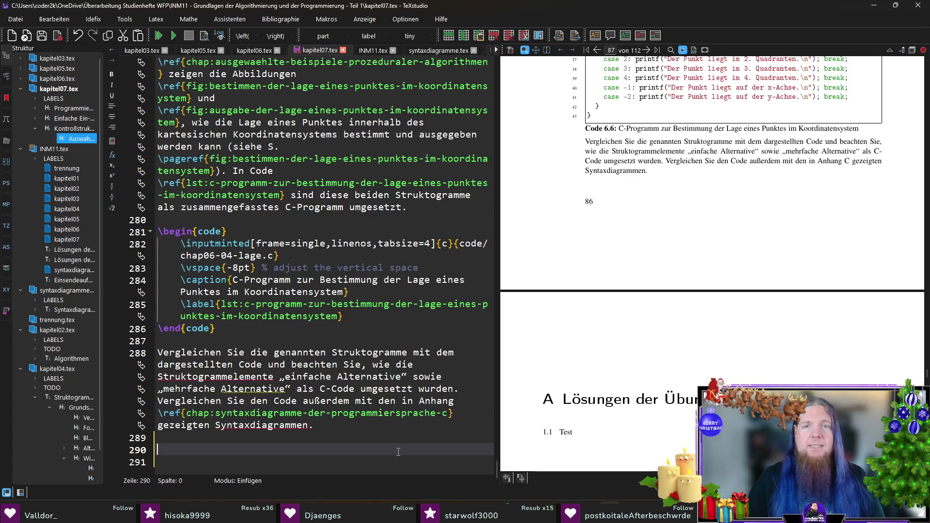
pyautogui.scroll(10, 680, 322)
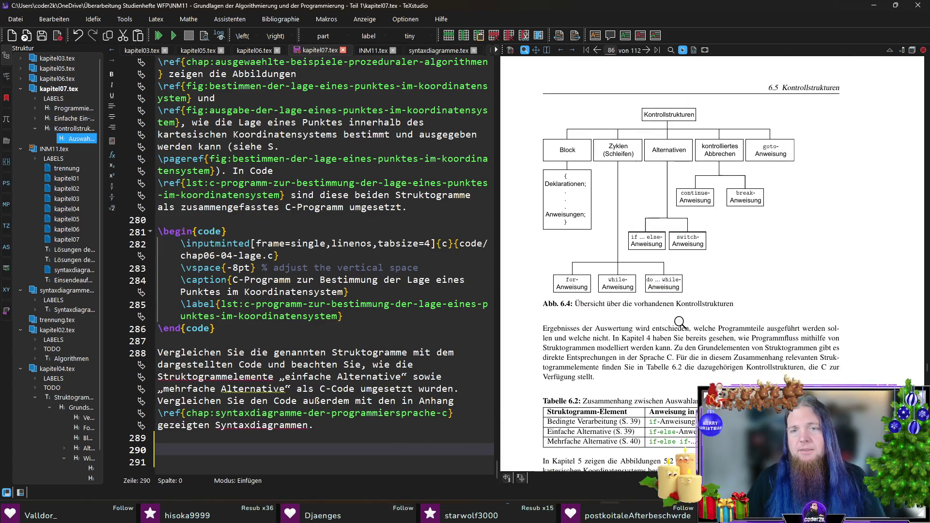
pyautogui.scroll(10, 680, 323)
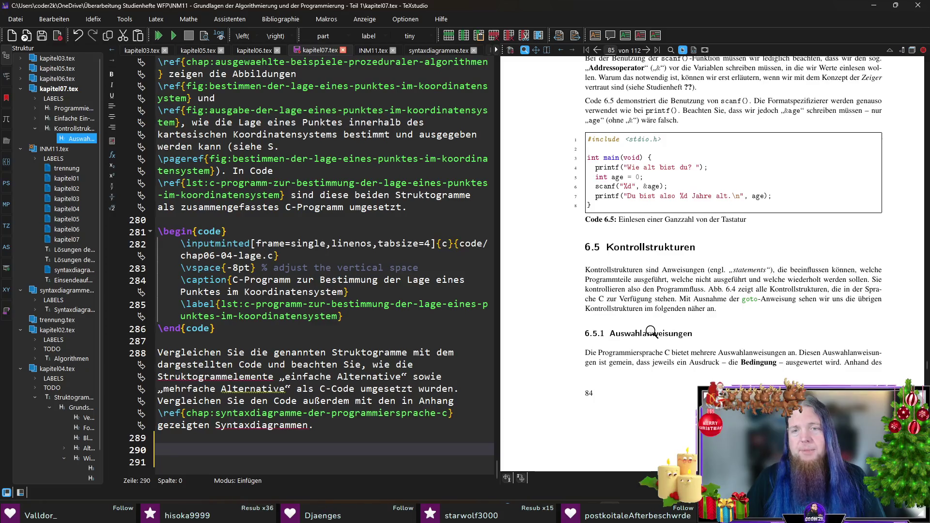
pyautogui.write('\\subse')
pyautogui.press('Return')
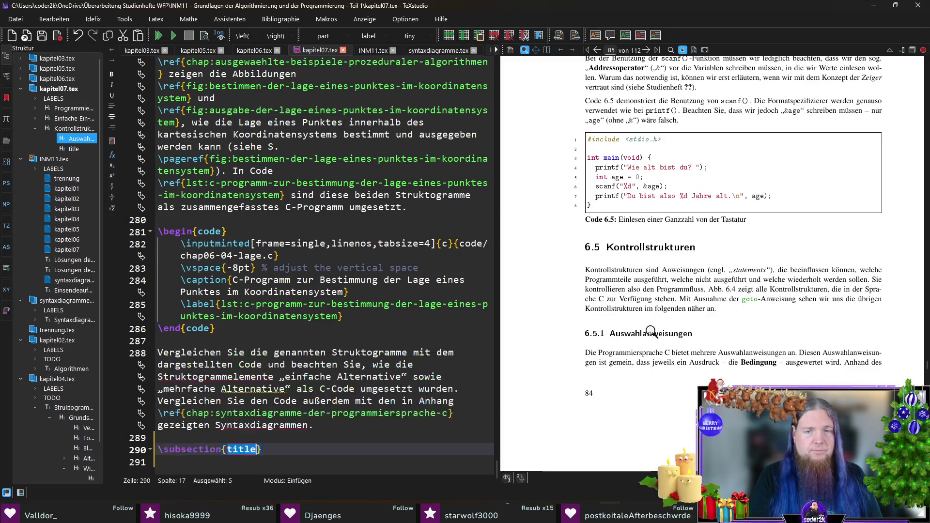
pyautogui.write('Schleifen')
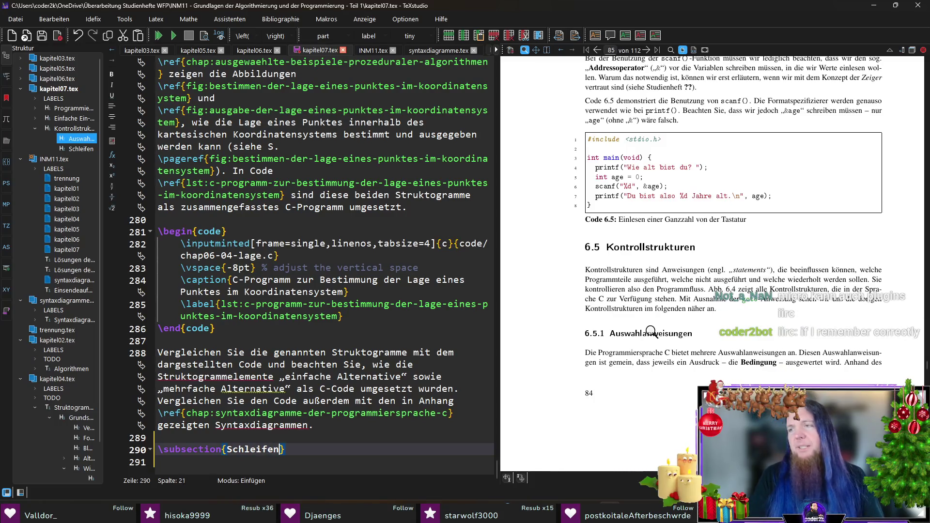
# Step: Follow the PDF table's reference to Bedingte Verarbeitung, then return to the Schleifen line
pyautogui.scroll(-5, 652, 331)
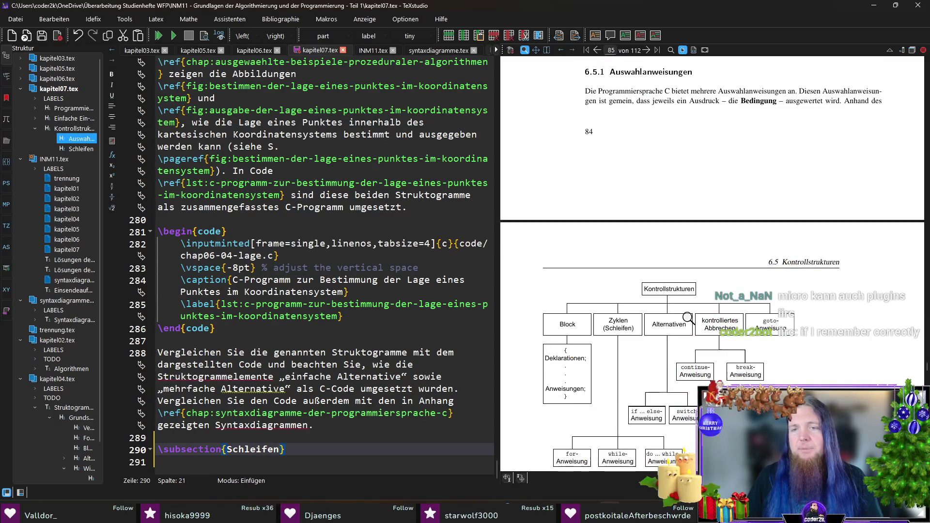
pyautogui.scroll(-5, 684, 321)
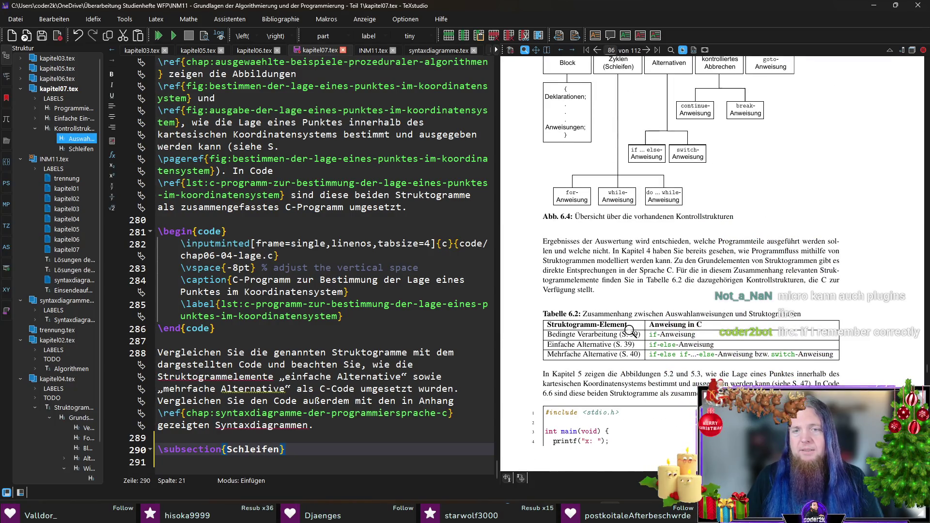
pyautogui.keyDown('ctrl'); pyautogui.click(636, 336); pyautogui.keyUp('ctrl')
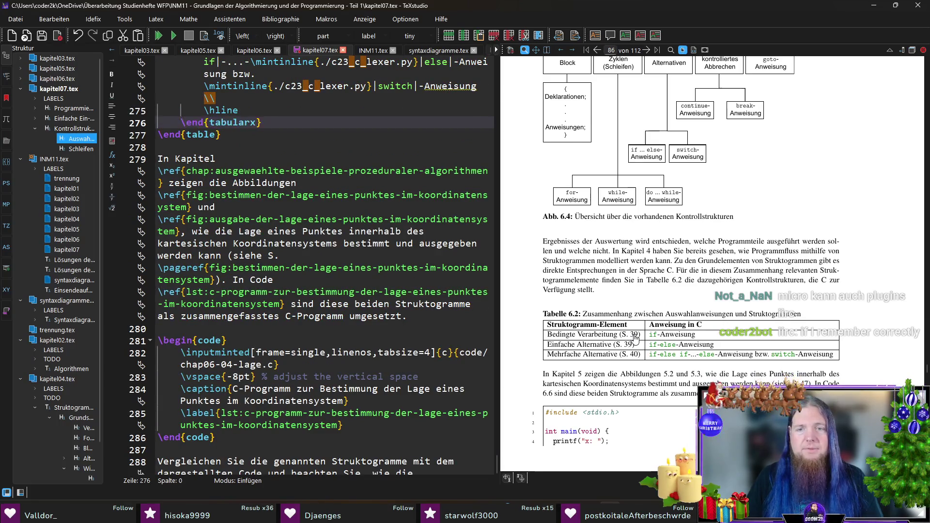
pyautogui.click(635, 337)
pyautogui.hotkey('alt', 'Left')
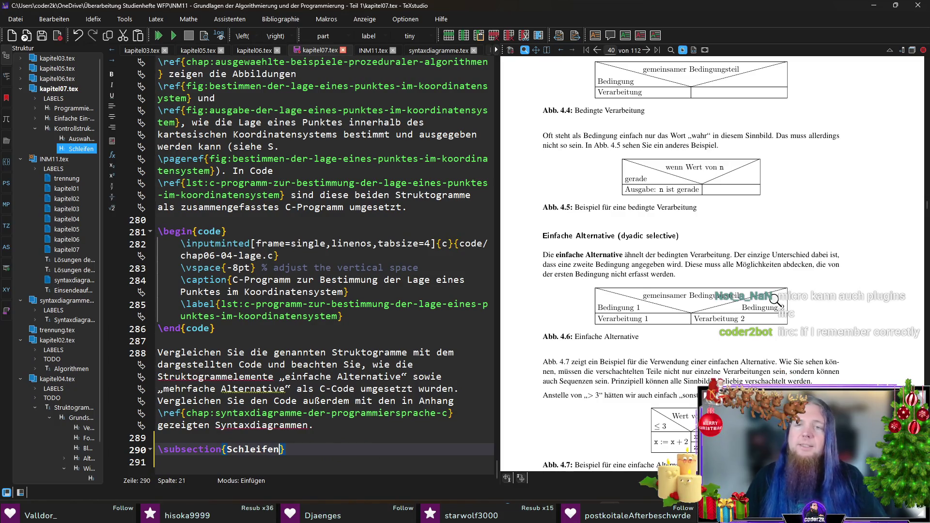
pyautogui.scroll(-12, 770, 249)
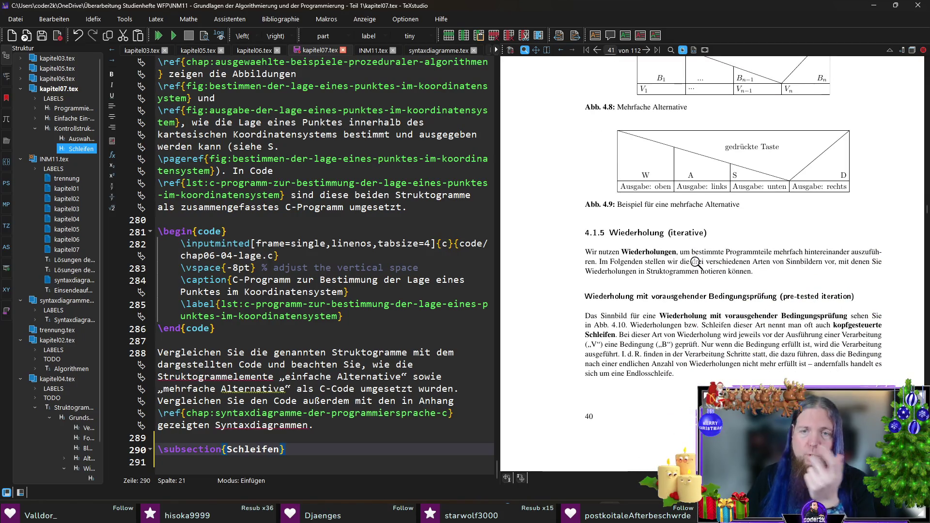
# Step: Retitle Schleifen to Wiederholungen and add \label{subsec:wiederholungen} below it, followed by blank lines
pyautogui.doubleClick(240, 450)
pyautogui.write('Wiederholu')
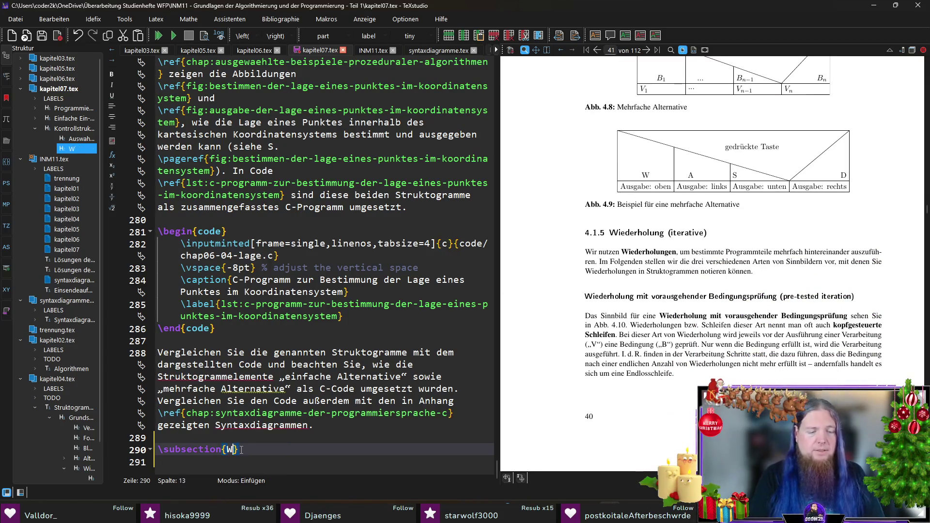
pyautogui.write('ng')
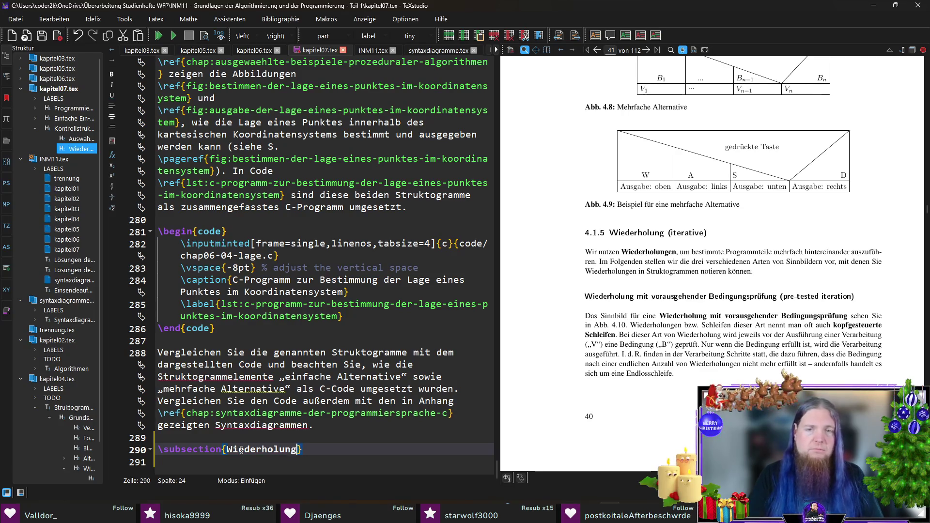
pyautogui.write('en')
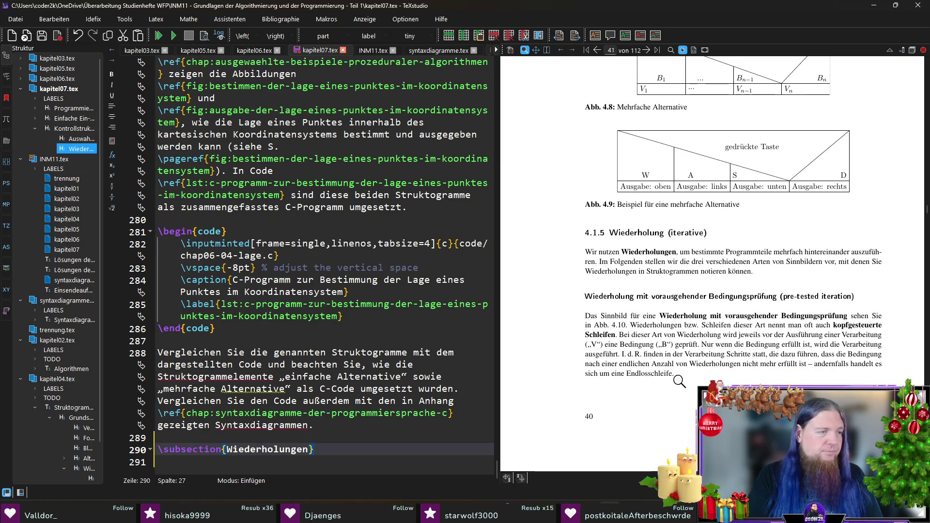
pyautogui.press('Return')
pyautogui.write('\\')
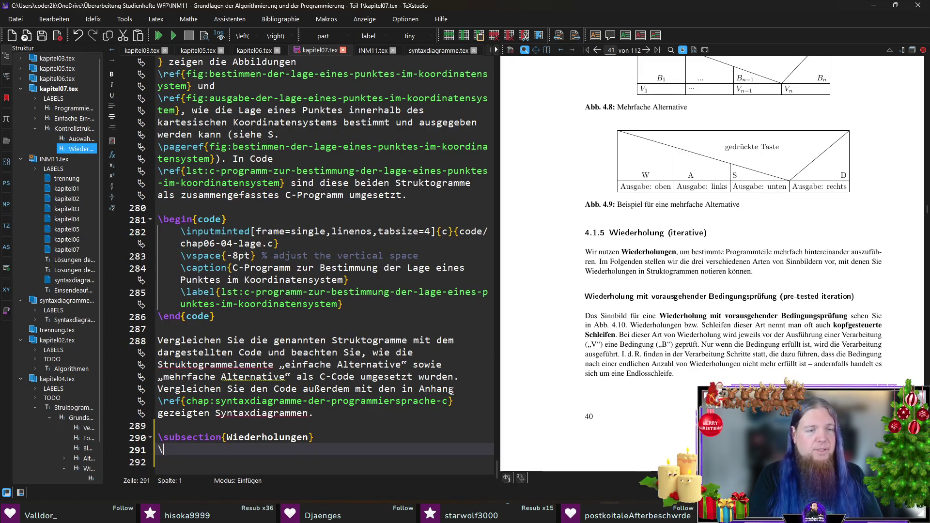
pyautogui.write('labe')
pyautogui.press('Return')
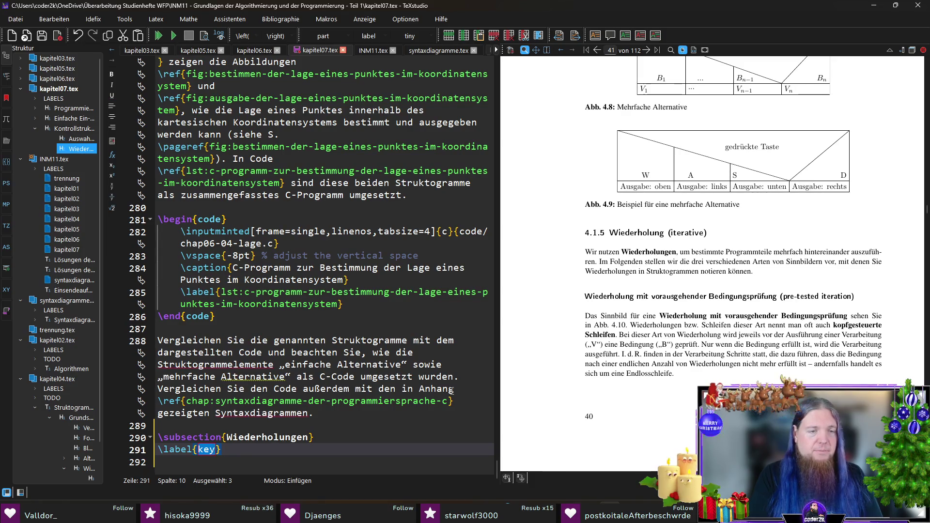
pyautogui.write('subsec:')
pyautogui.write('wiederholun')
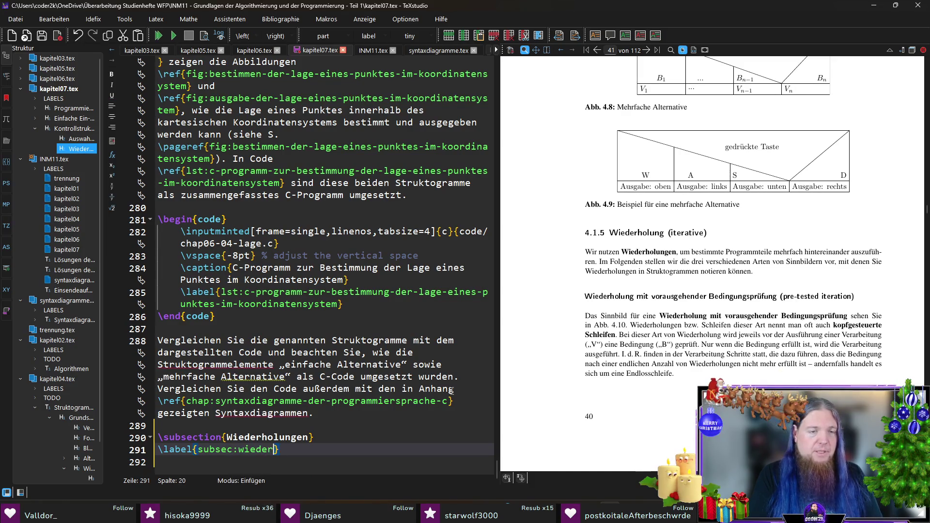
pyautogui.write('gen')
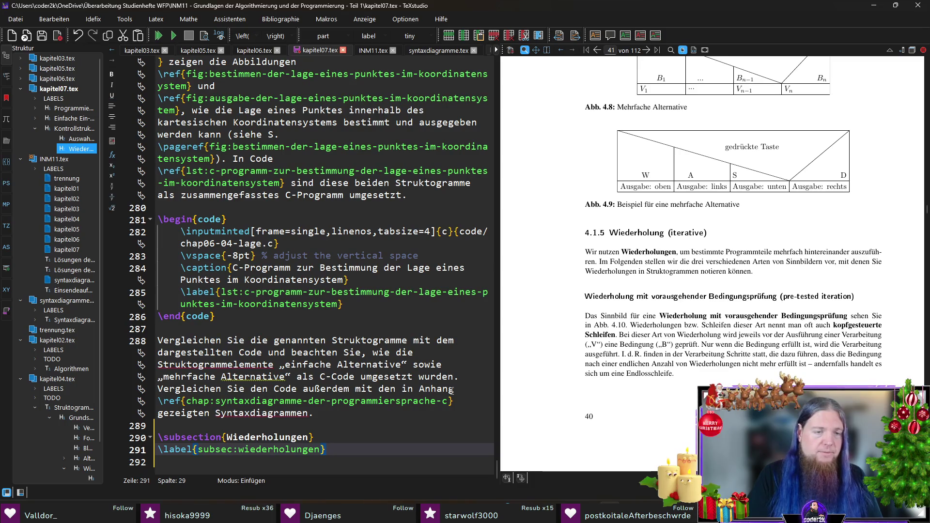
pyautogui.press('Return')
pyautogui.press('Return')
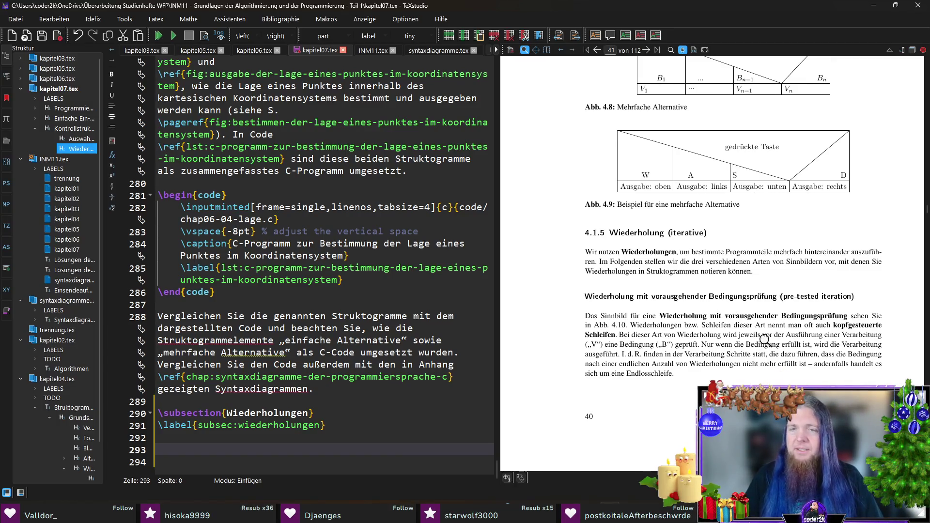
pyautogui.scroll(-5, 765, 339)
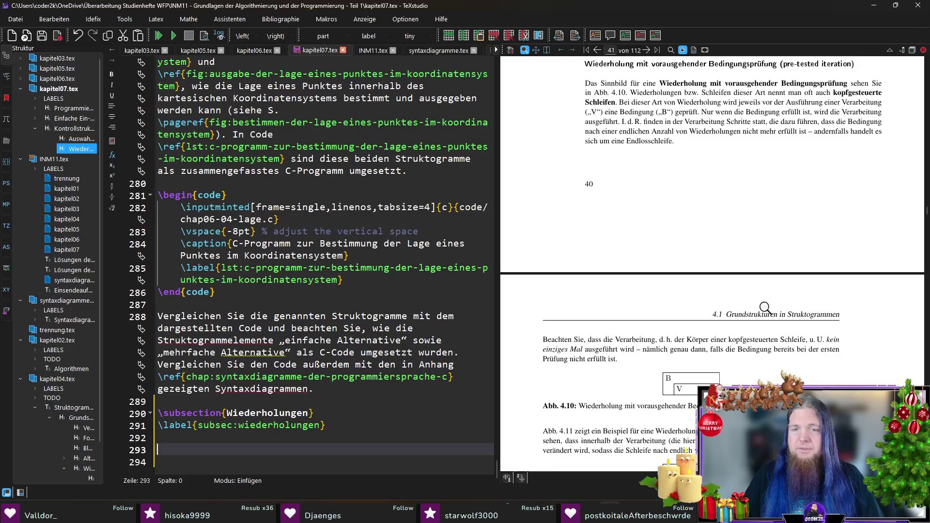
pyautogui.scroll(-2, 771, 304)
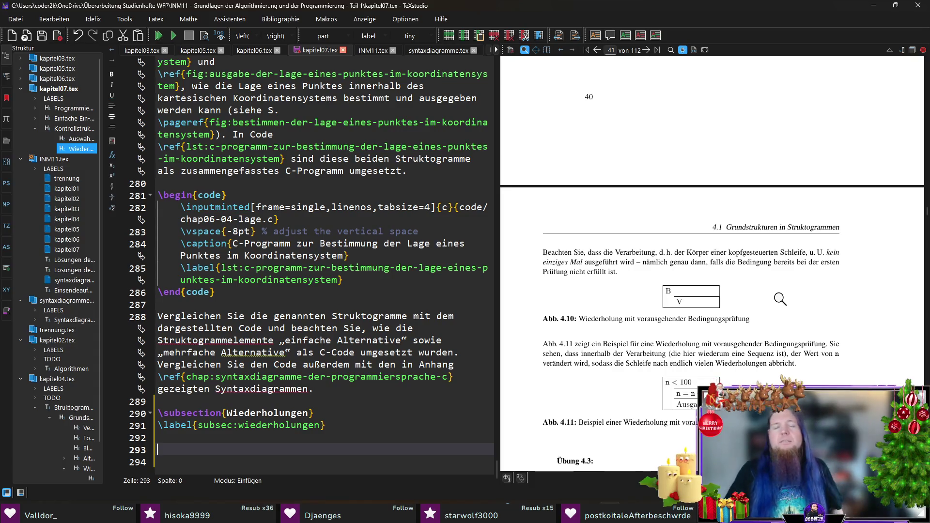
pyautogui.scroll(10, 348, 280)
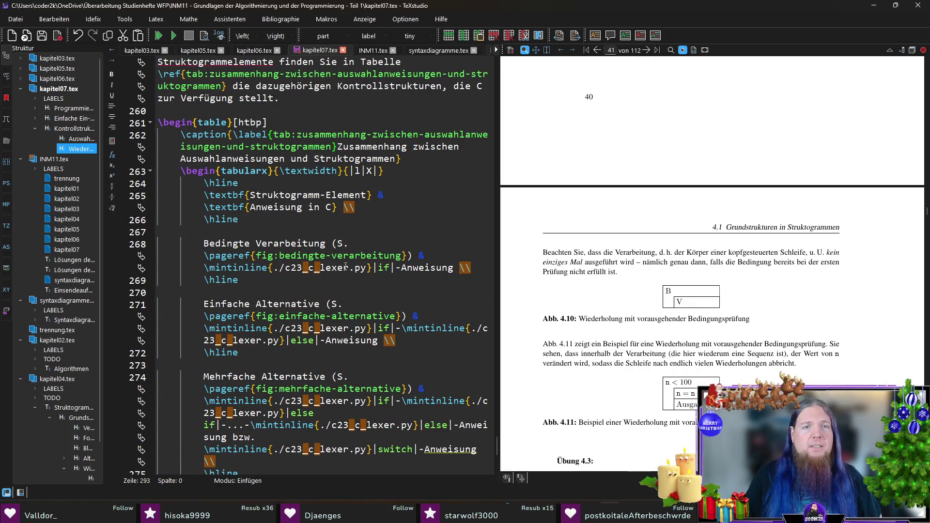
pyautogui.moveTo(310, 161); pyautogui.dragTo(402, 160)
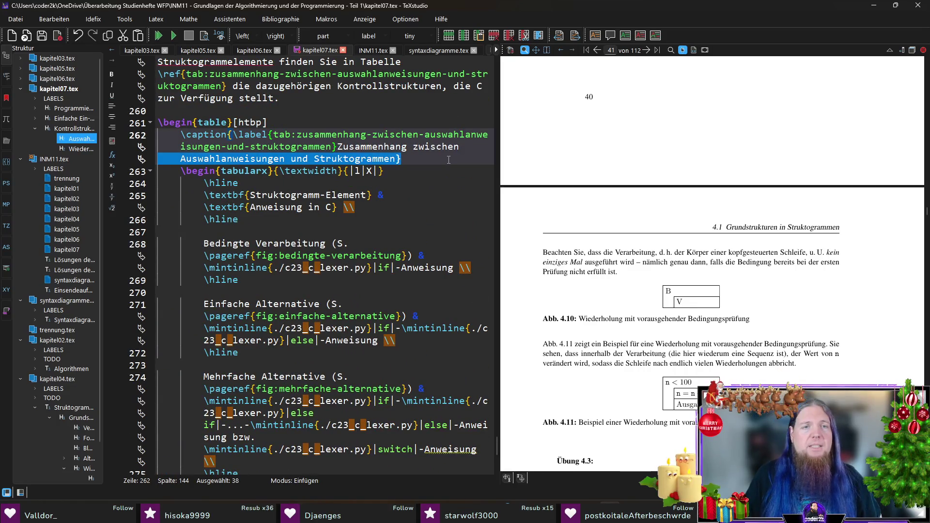
# Step: Paste the copied Auswahlanweisungen table below \label{subsec:wiederholungen} and select the caption word Auswahlanweisungen
pyautogui.click(402, 160)
pyautogui.scroll(-4, 290, 242)
pyautogui.moveTo(221, 352)
pyautogui.mouseDown()
pyautogui.moveTo(239, 328)
pyautogui.moveTo(204, 160)
pyautogui.moveTo(159, 86)
pyautogui.mouseUp()
pyautogui.hotkey('ctrl', 'c')
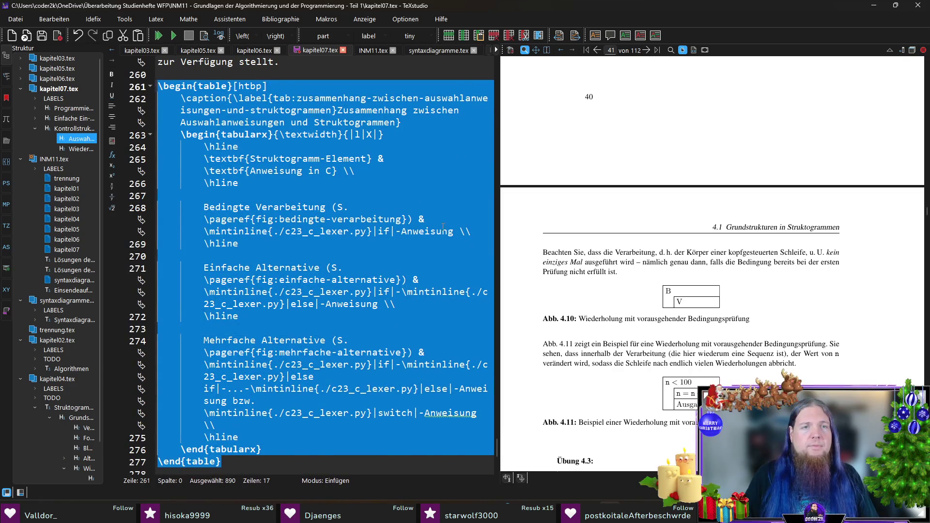
pyautogui.scroll(-10, 443, 227)
pyautogui.click(206, 450)
pyautogui.hotkey('ctrl', 'v')
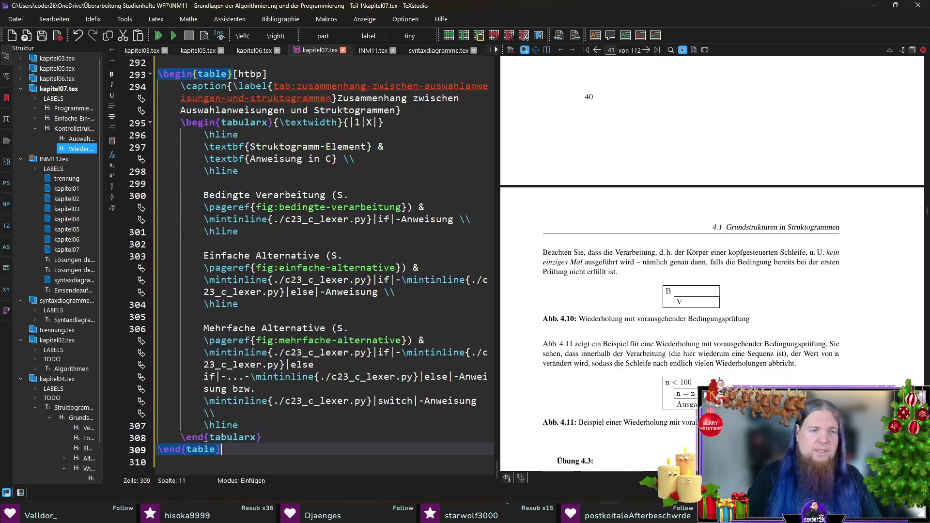
pyautogui.scroll(2, 342, 236)
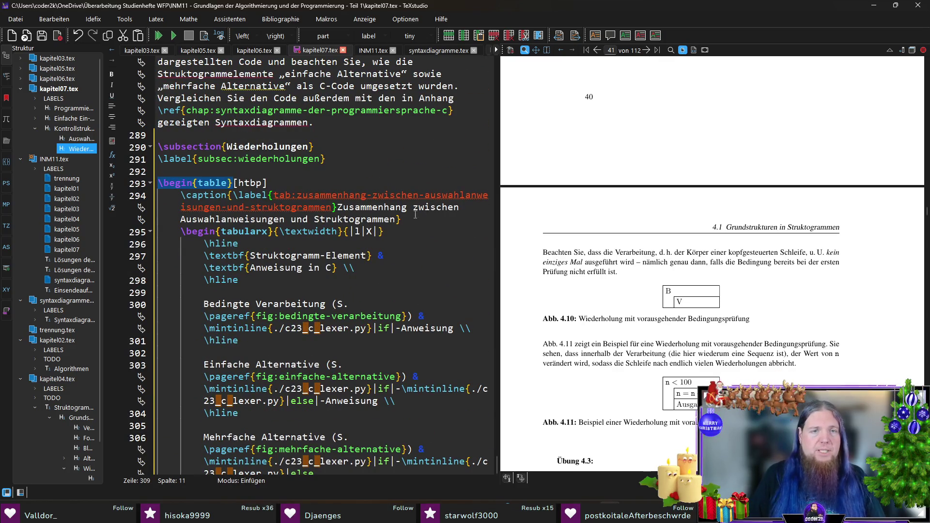
pyautogui.doubleClick(260, 223)
# Step: Change the copied table's caption word Auswahlanweisungen to Schleifen
pyautogui.press('BackSpace')
pyautogui.write('Wiederhol')
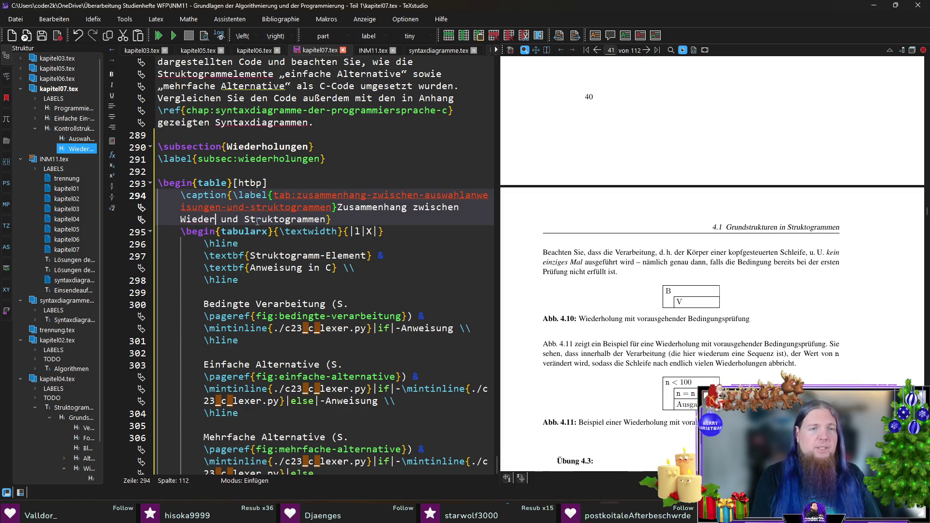
pyautogui.write('ungen')
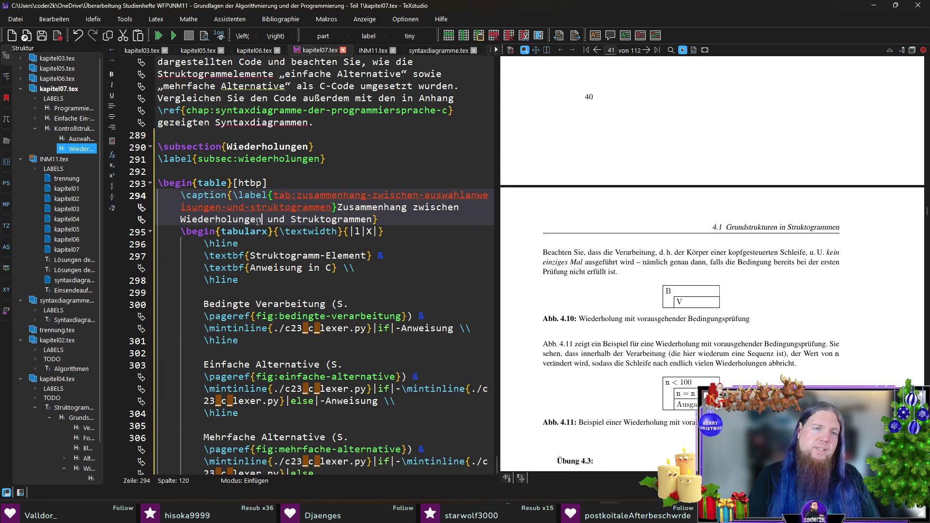
pyautogui.doubleClick(258, 221)
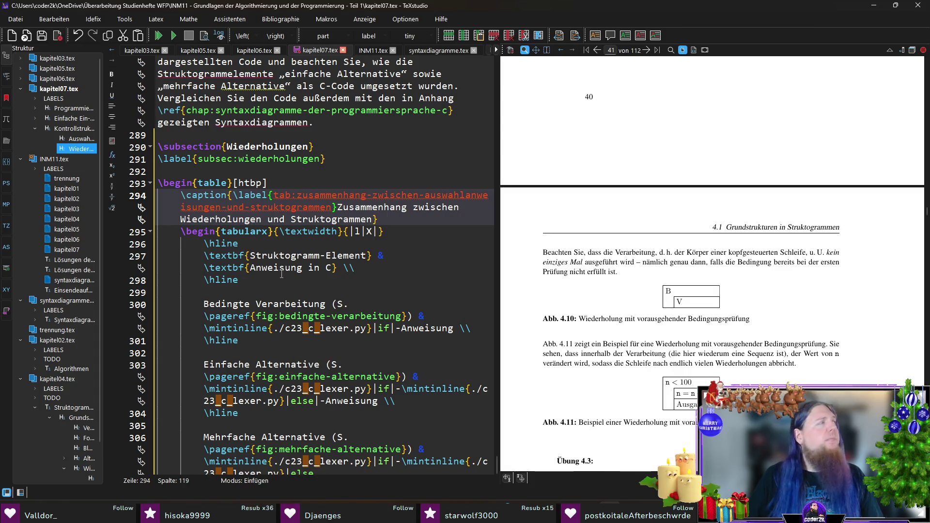
pyautogui.write('Schleifen')
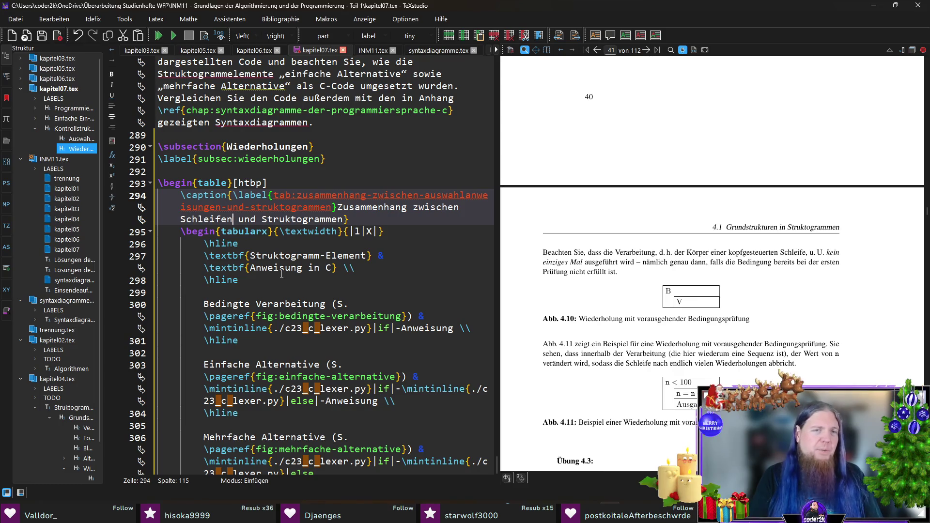
# Step: Rename the table label's auswahlanweisungen part to schleifen, then switch to PyCharm
pyautogui.press('Home')
pyautogui.hotkey('ctrl', 'Left')
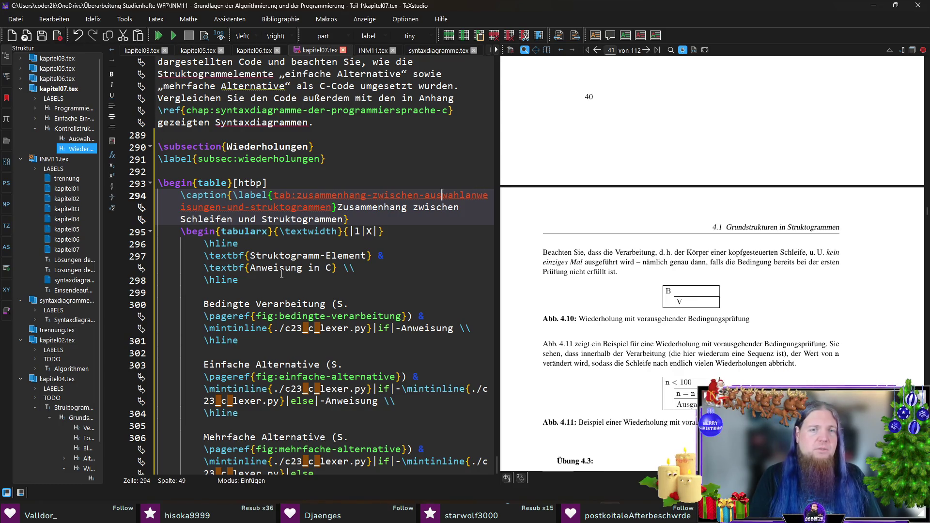
pyautogui.hotkey('shift', 'Right')
pyautogui.hotkey('shift', 'Right')
pyautogui.hotkey('shift', 'Right')
pyautogui.write('schleifen')
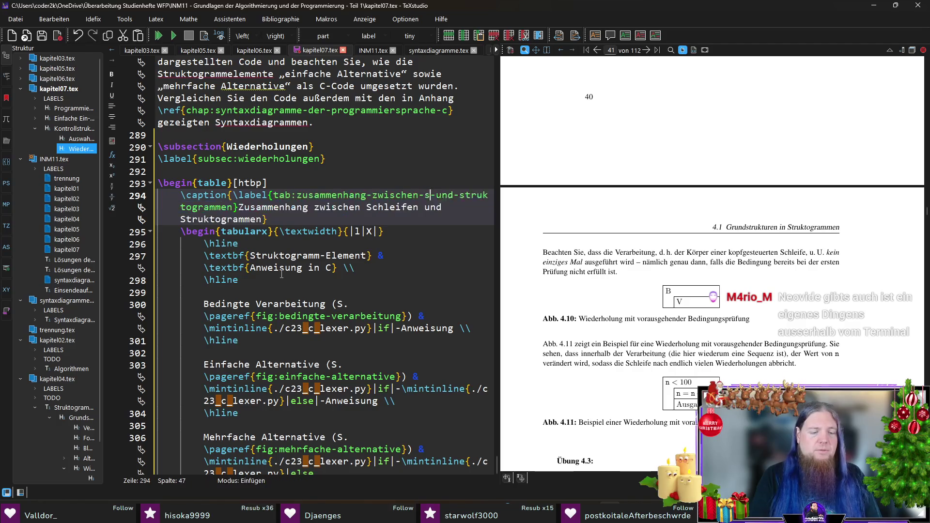
pyautogui.press('Delete')
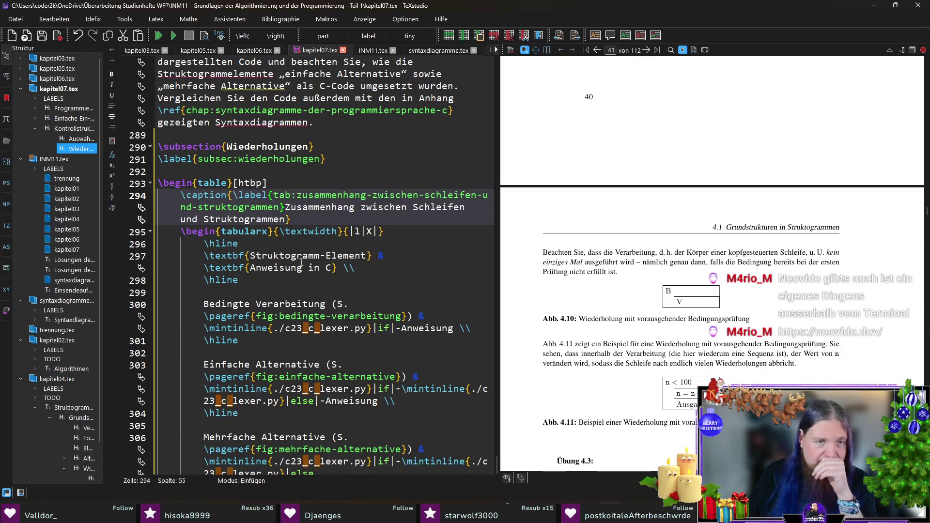
pyautogui.click(328, 215)
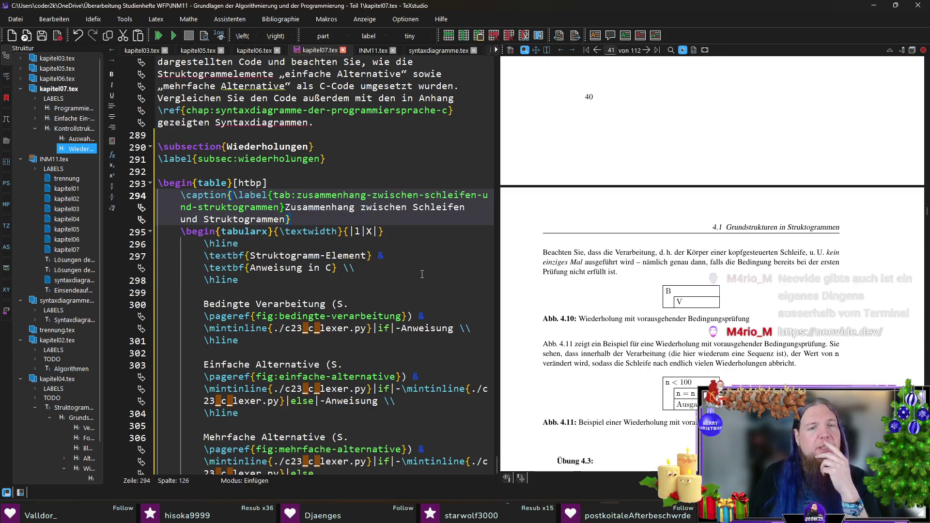
pyautogui.scroll(-1, 420, 280)
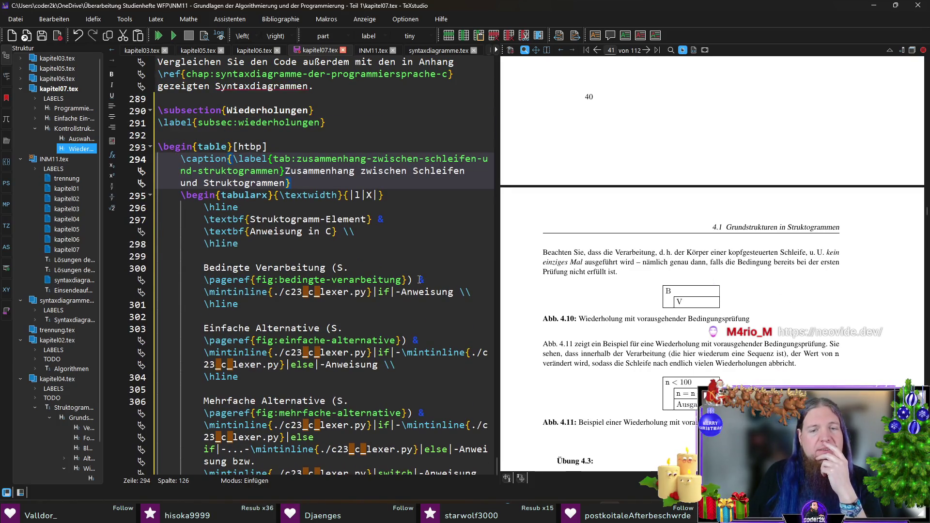
pyautogui.scroll(-1, 415, 282)
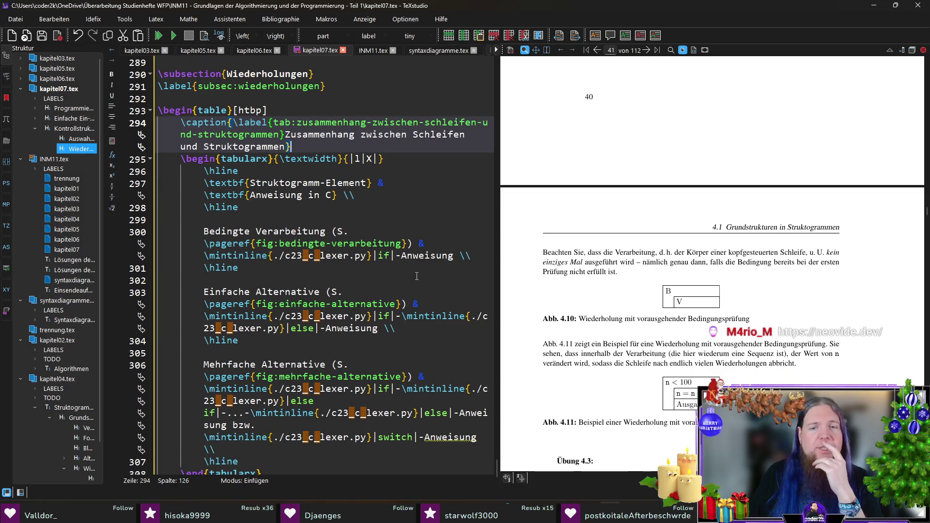
pyautogui.hotkey('alt', 'Tab')
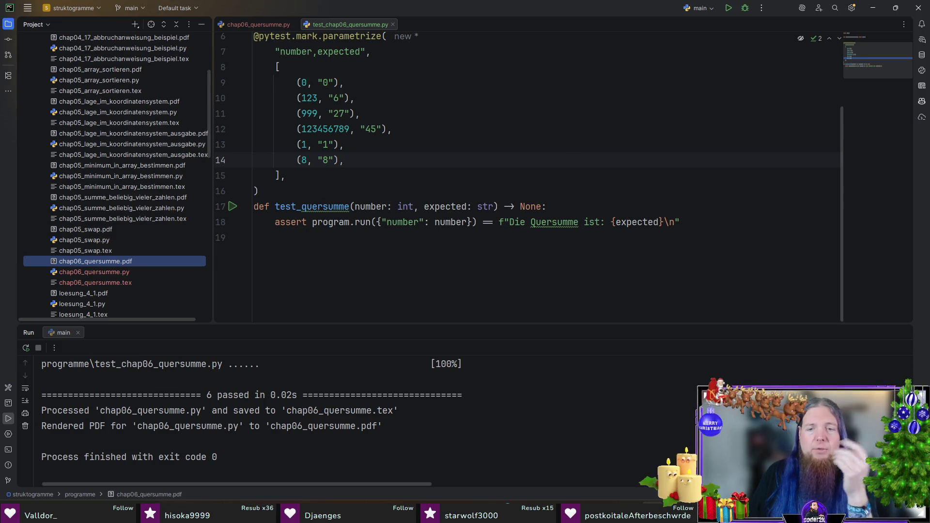
# Step: Check the passing quersumme test output in PyCharm's Run panel, then return to TeXstudio
pyautogui.moveTo(649, 513)
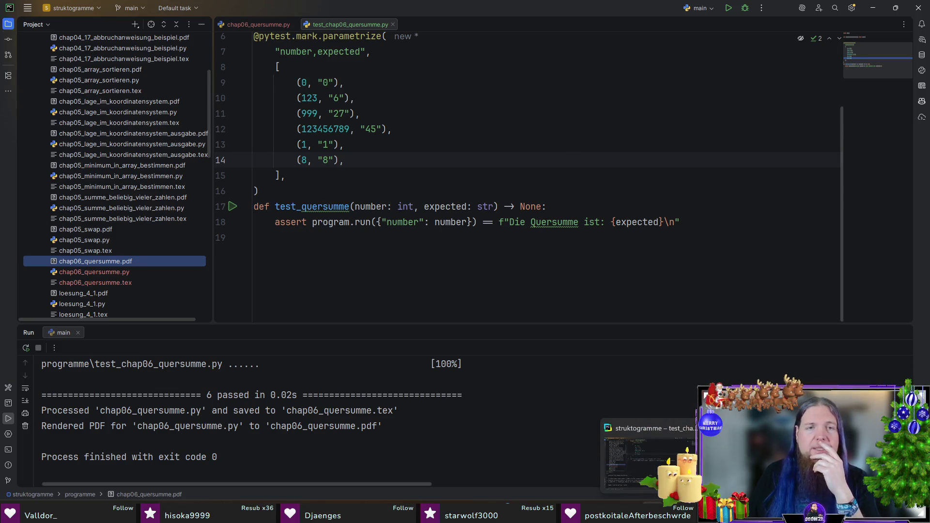
pyautogui.hotkey('alt', 'Tab')
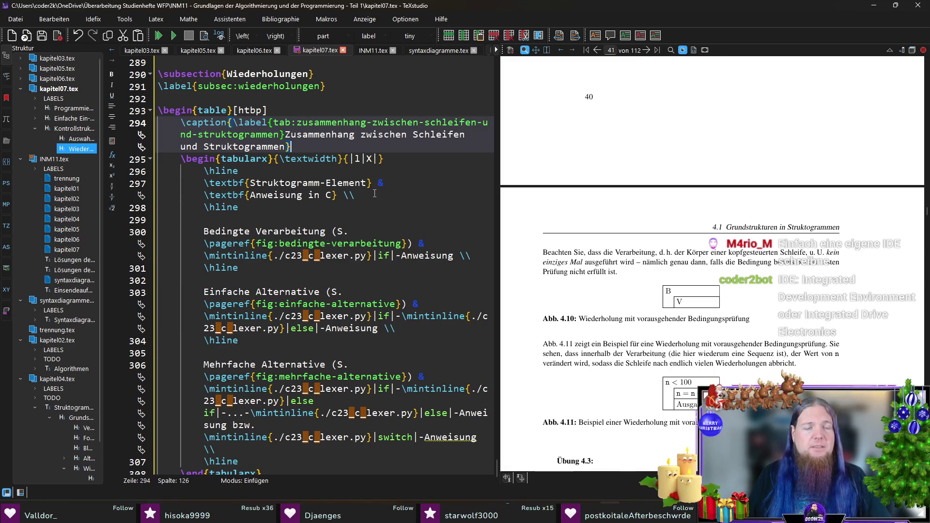
# Step: Scroll the PDF preview to section 4.1.5 Wiederholung, next to the table header source
pyautogui.click(354, 195)
pyautogui.click(408, 208)
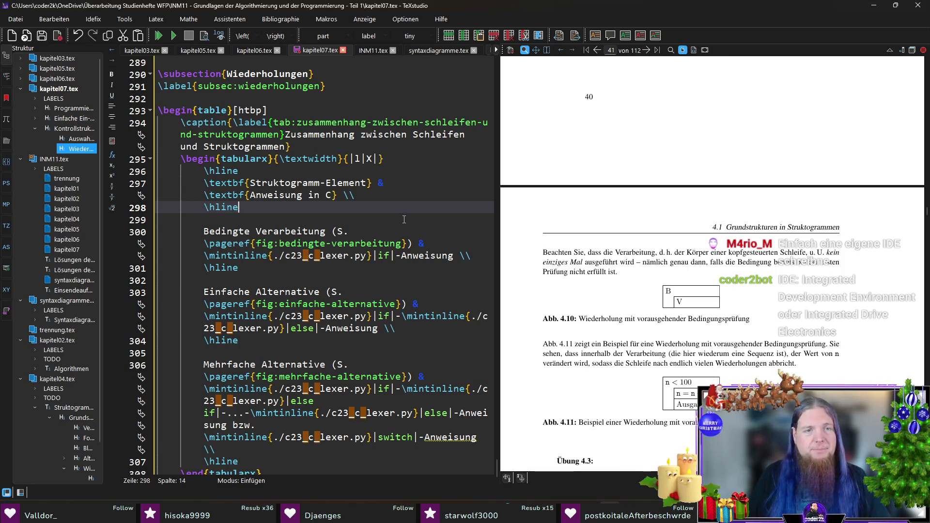
pyautogui.scroll(-1, 404, 221)
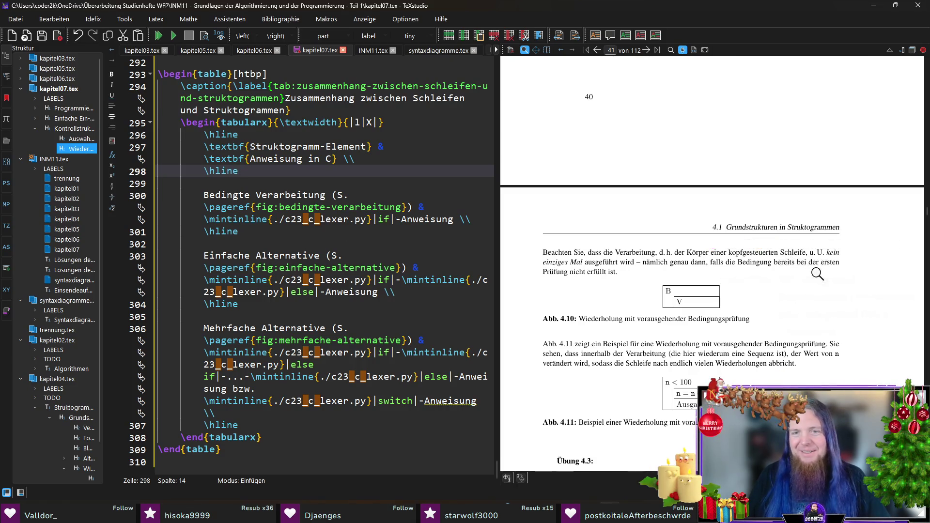
pyautogui.scroll(3, 775, 268)
pyautogui.scroll(1, 775, 268)
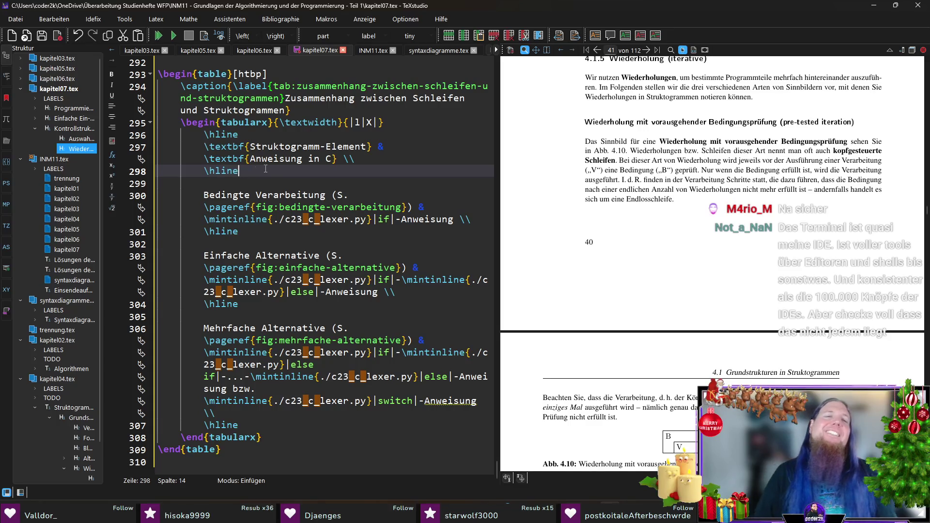
# Step: Add the row 'Wiederholung mit vorausgehender Bedingungsprüfung' with its figure \pageref and an empty \mintinline C cell
pyautogui.press('Return')
pyautogui.press('Return')
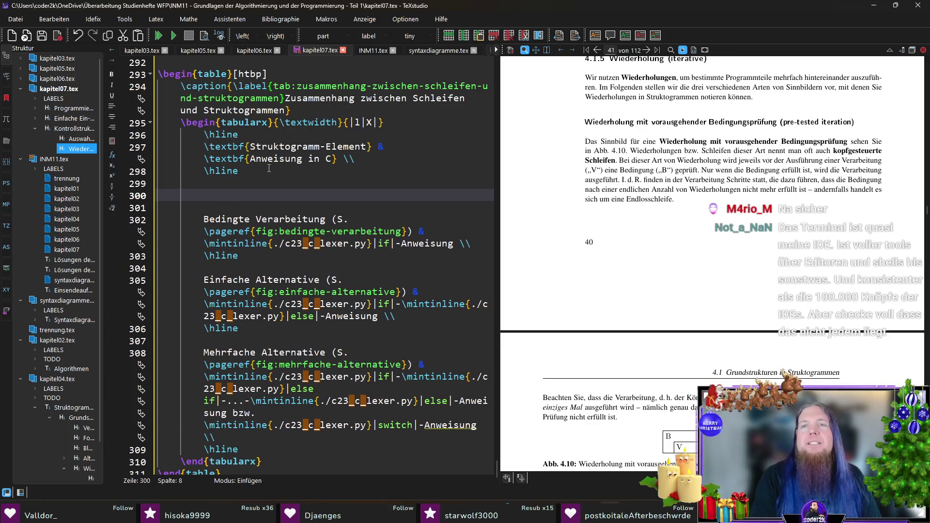
pyautogui.write('Wiederholung ')
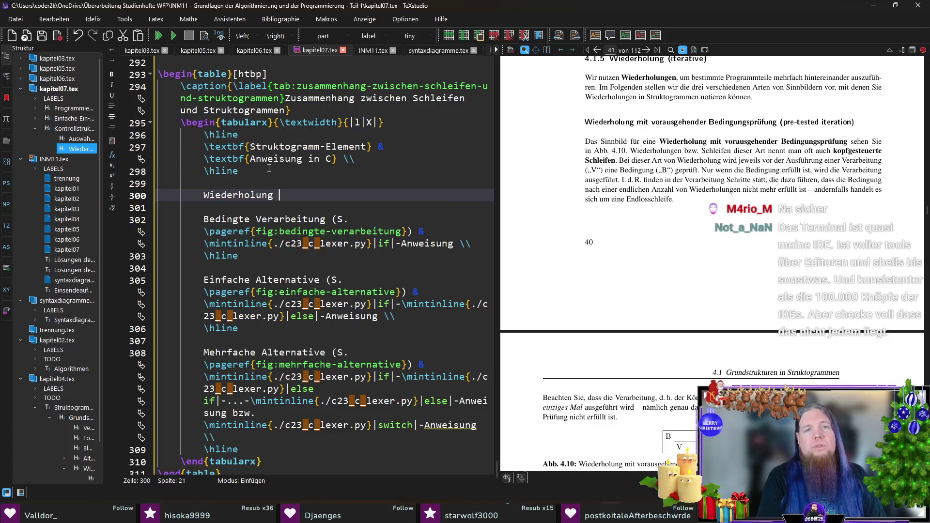
pyautogui.write('mit vorausgeh')
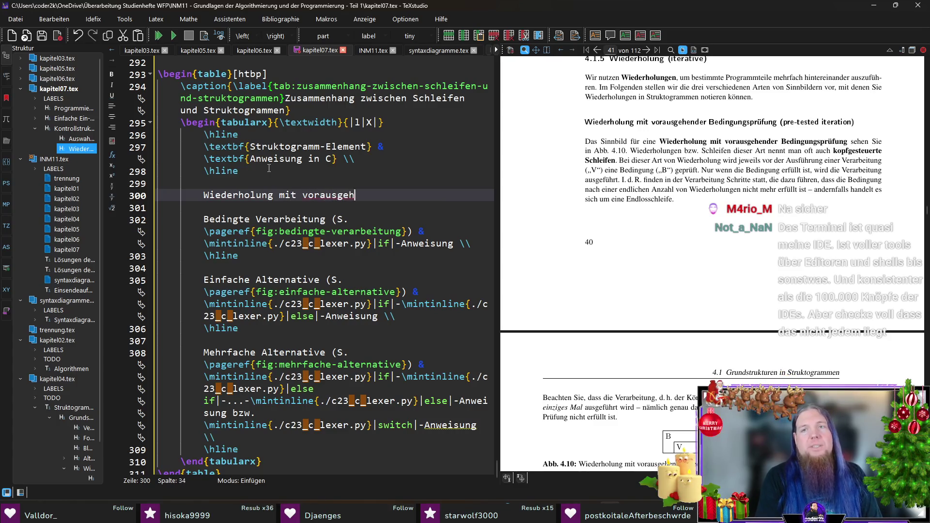
pyautogui.write('ender Bedingungsprüfung')
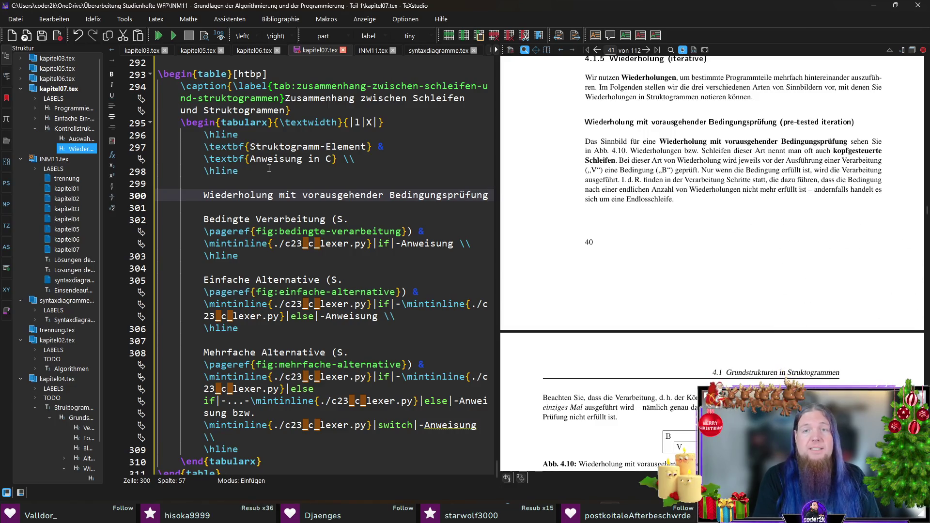
pyautogui.write('(S. \\page')
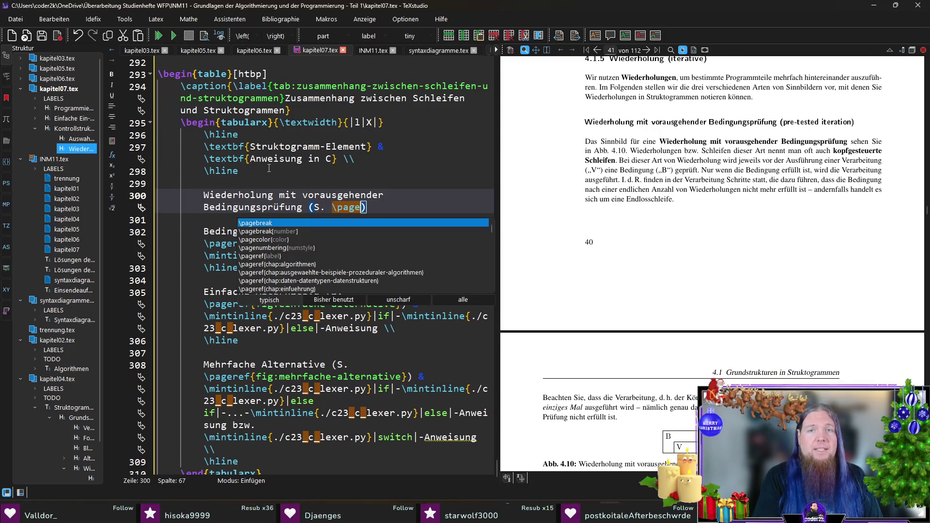
pyautogui.write('ref{f')
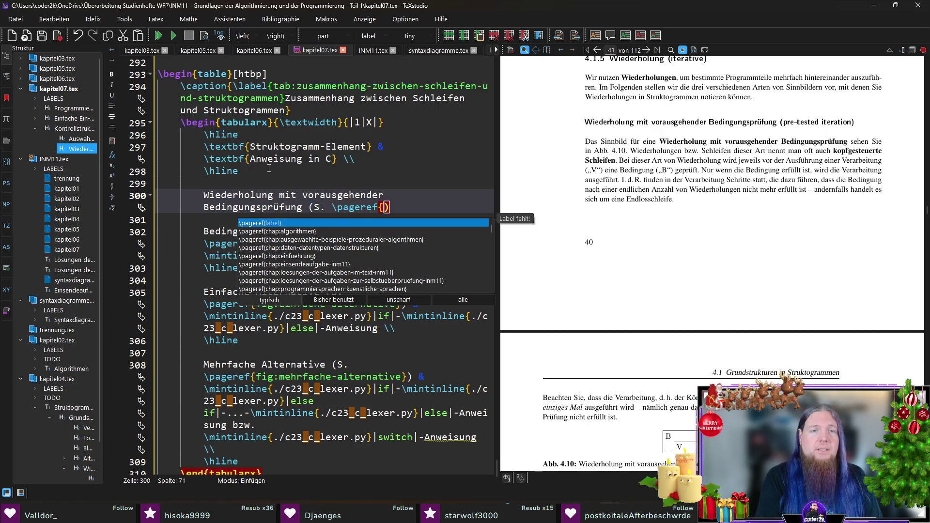
pyautogui.write('ig:wiederho')
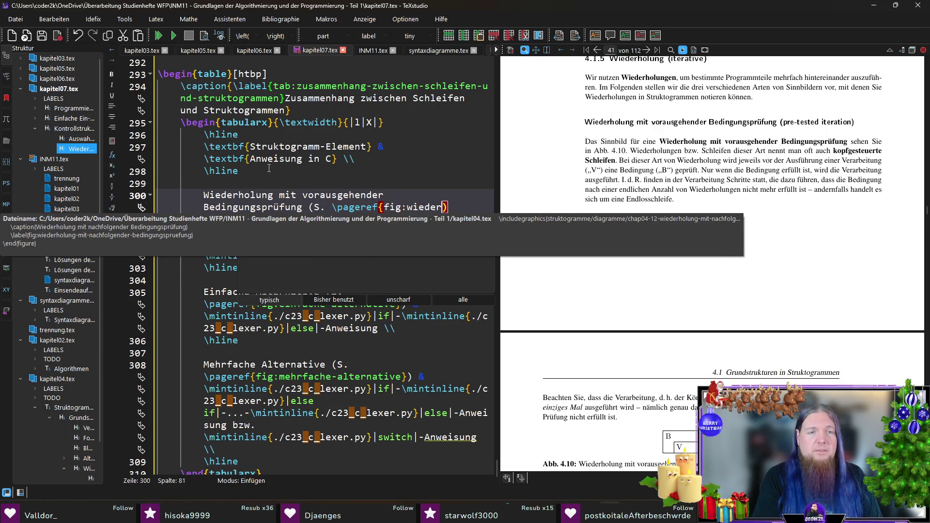
pyautogui.write('l')
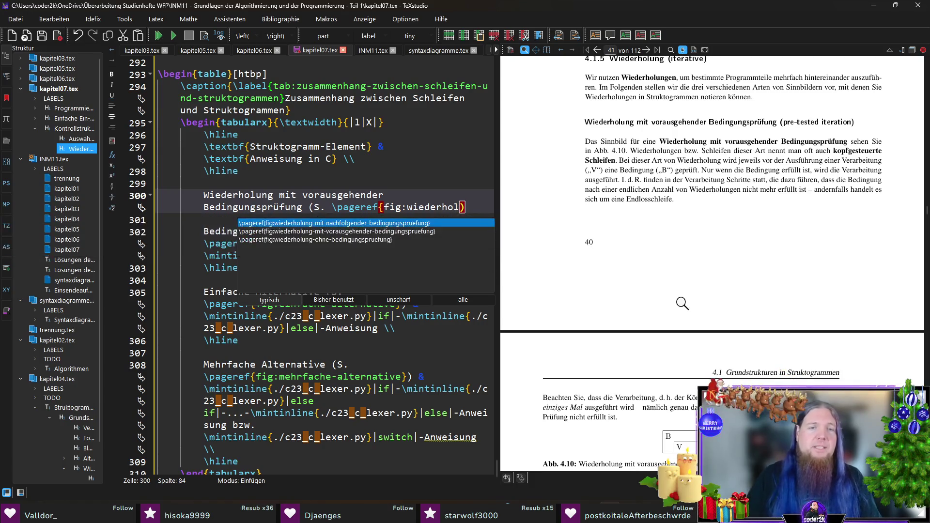
pyautogui.press('Down')
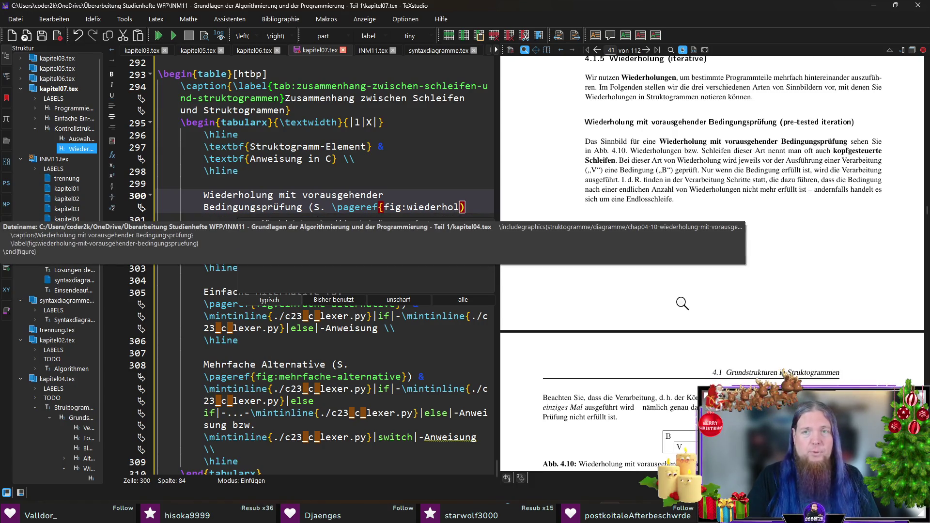
pyautogui.press('Return')
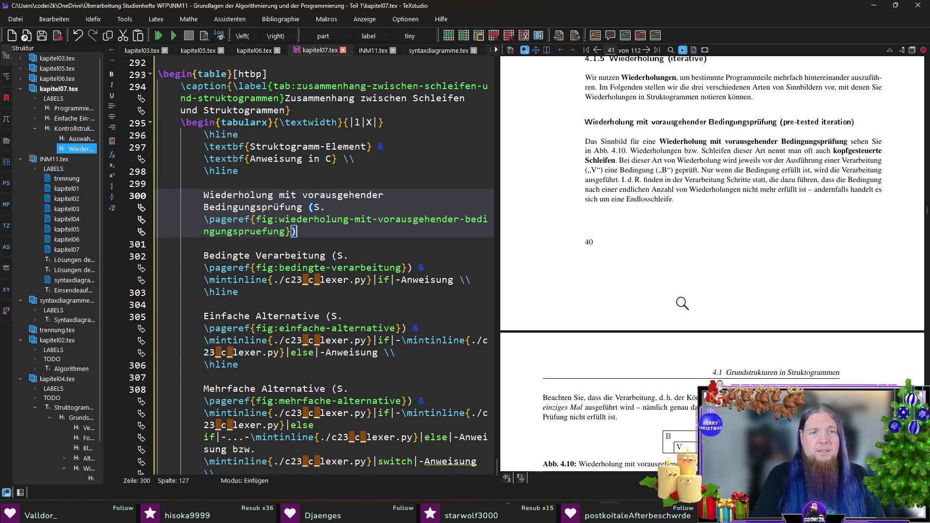
pyautogui.write(' & ')
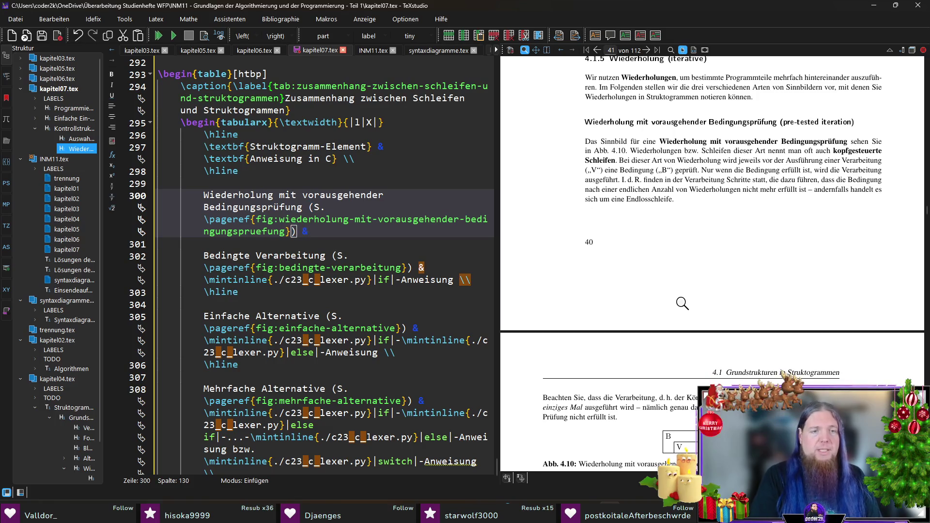
pyautogui.write('\\mintinline{./c23_c_lexer.py}||')
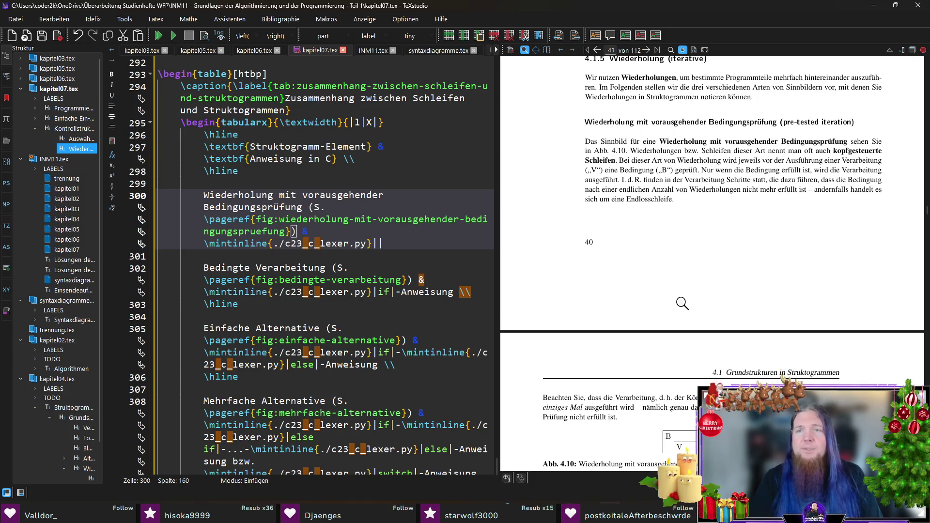
# Step: Fill the row's C cell with while-Schleife oder for-Schleife, ending with \\ \hline
pyautogui.scroll(-10, 683, 303)
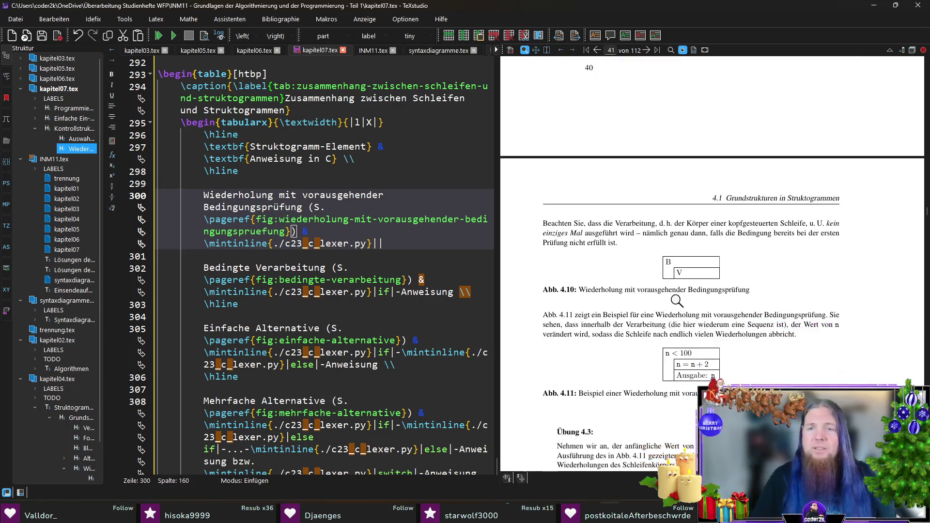
pyautogui.scroll(-5, 677, 300)
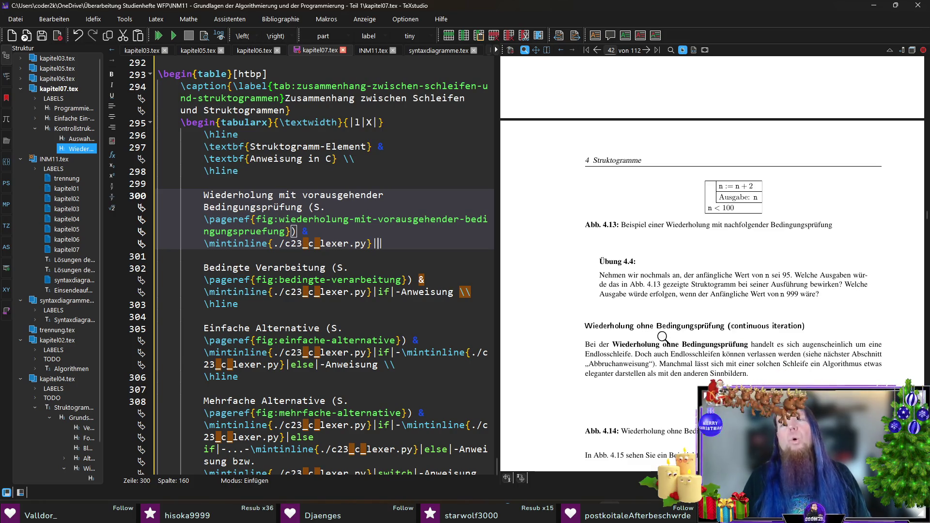
pyautogui.scroll(6, 754, 318)
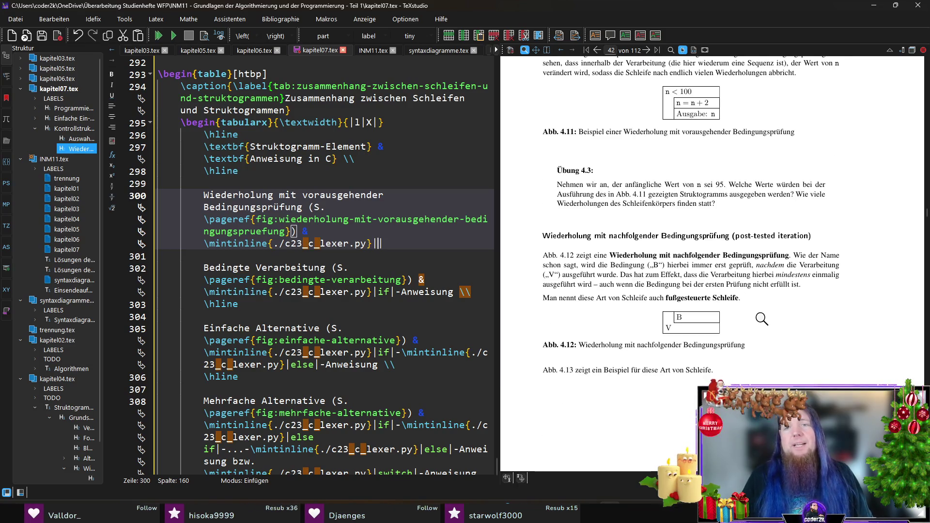
pyautogui.scroll(10, 775, 317)
pyautogui.scroll(2, 795, 316)
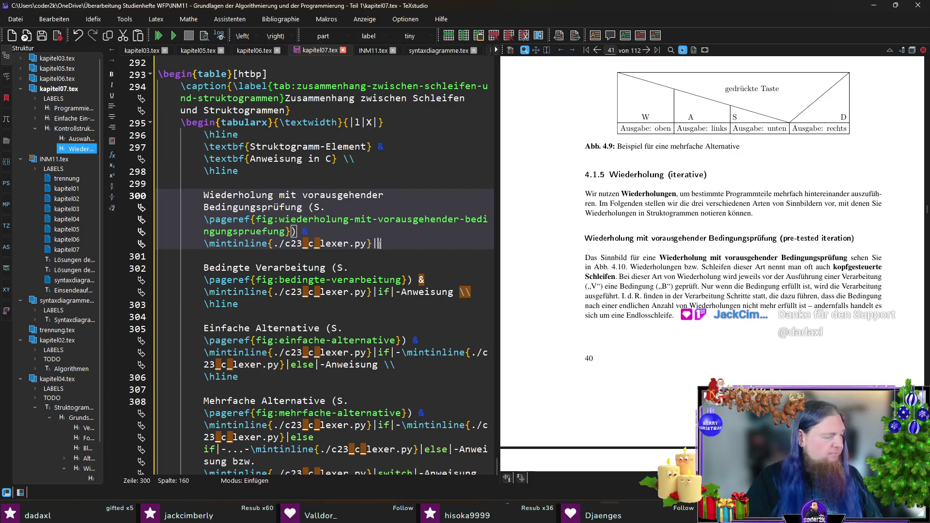
pyautogui.write('while|')
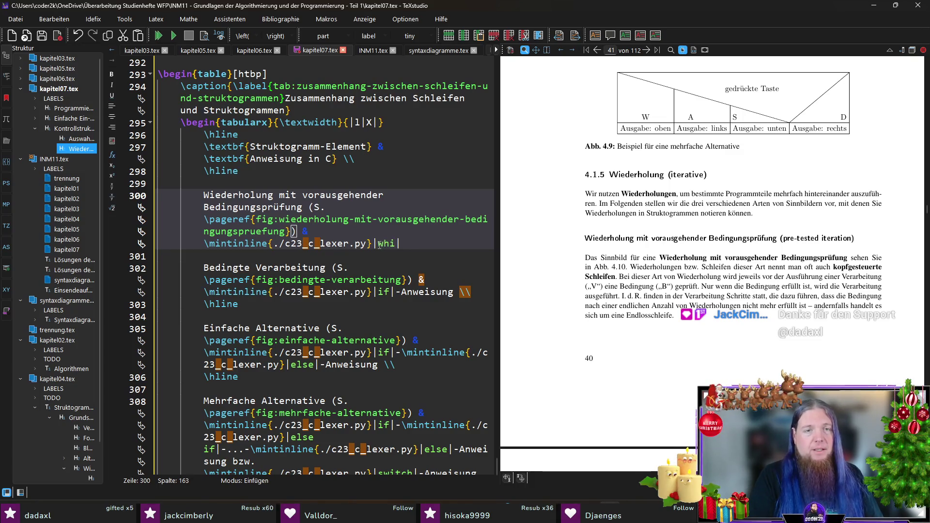
pyautogui.write('-Schleife oder c')
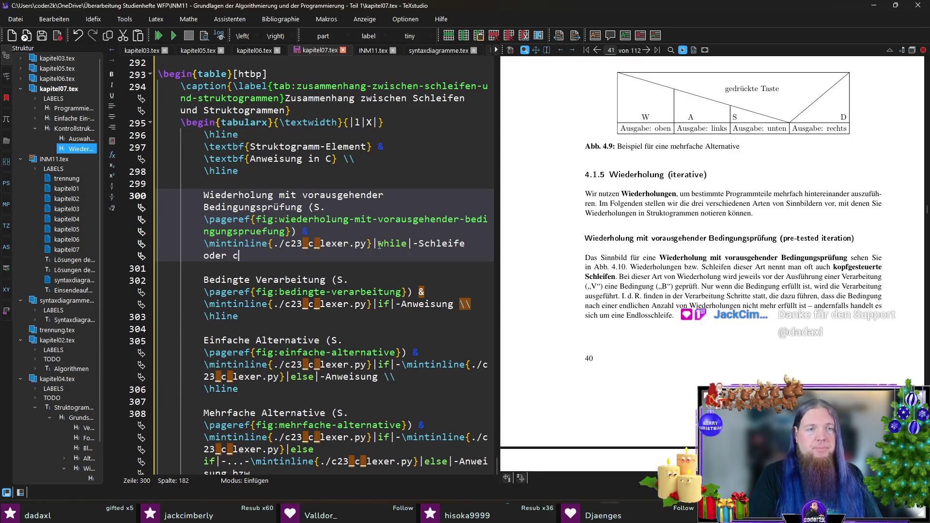
pyautogui.press('BackSpace')
pyautogui.write('\\cod')
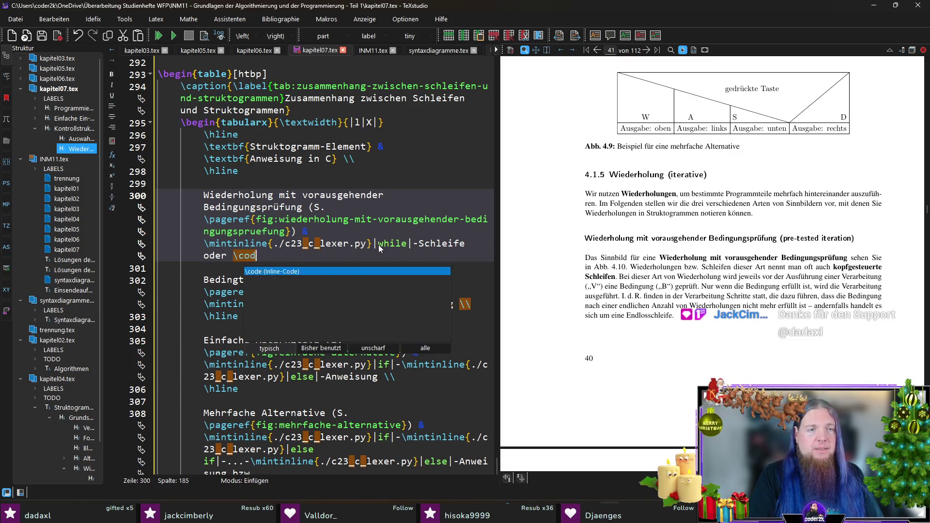
pyautogui.press('Return')
pyautogui.write('for|-Schleife ')
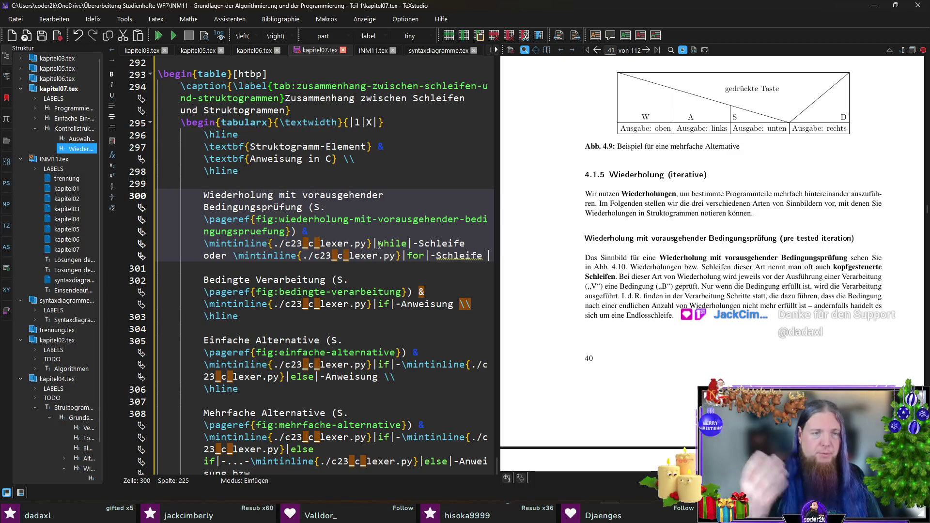
pyautogui.write('\\\\ \\hline')
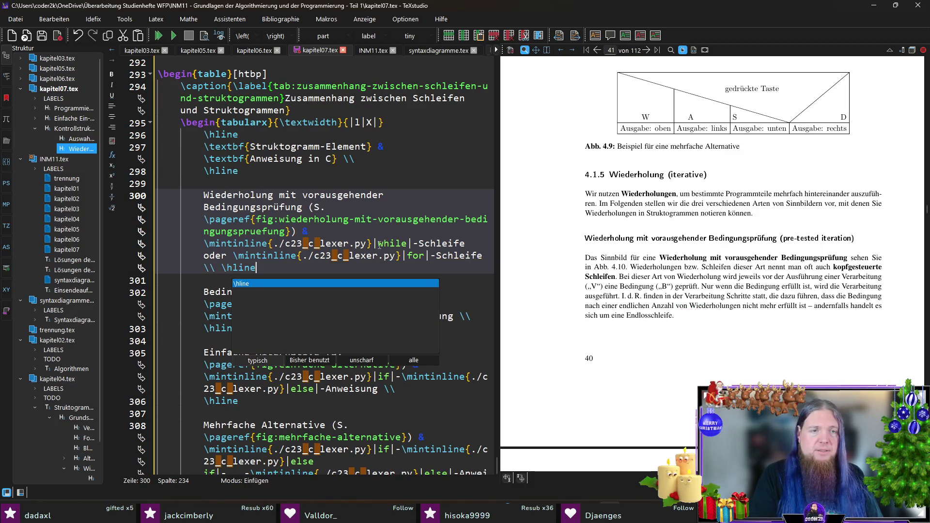
pyautogui.press('Escape')
pyautogui.press('Return')
pyautogui.press('Return')
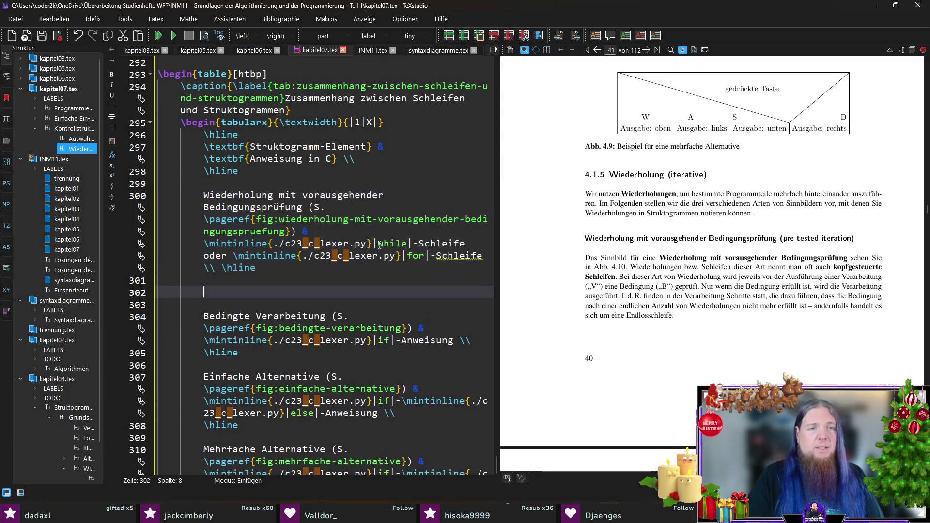
# Step: Add the row 'Wiederholung mit nachfolgender Bedingungsprüfung' with its \pageref, mapped to do-while-Schleife
pyautogui.scroll(-10, 534, 278)
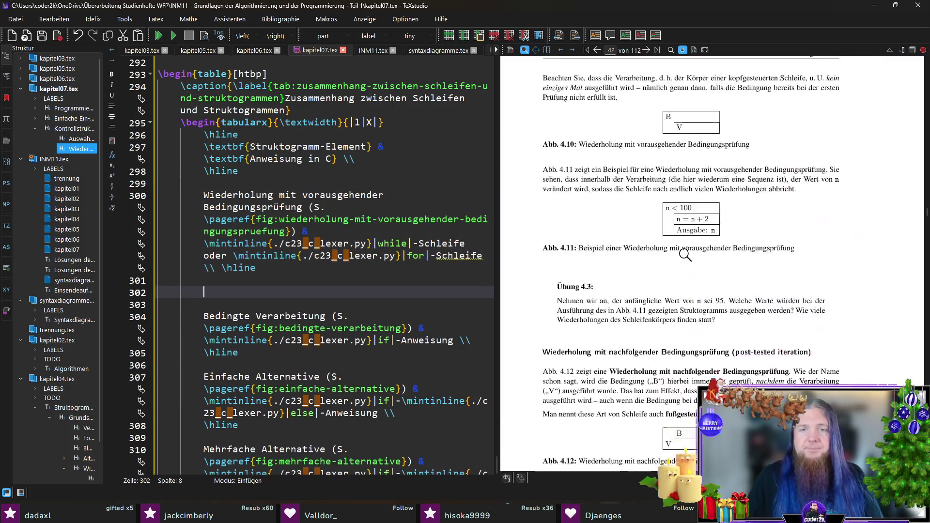
pyautogui.write('Wied')
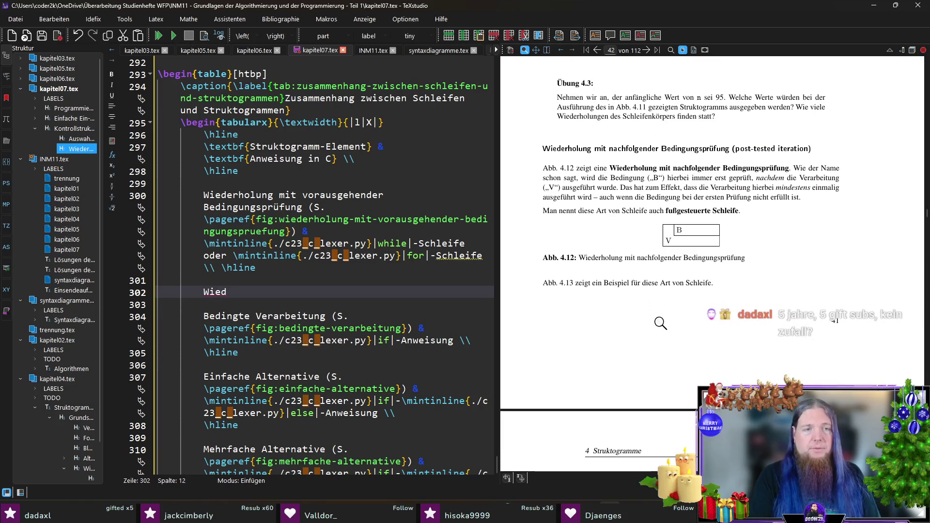
pyautogui.write('erholung mit nachfol')
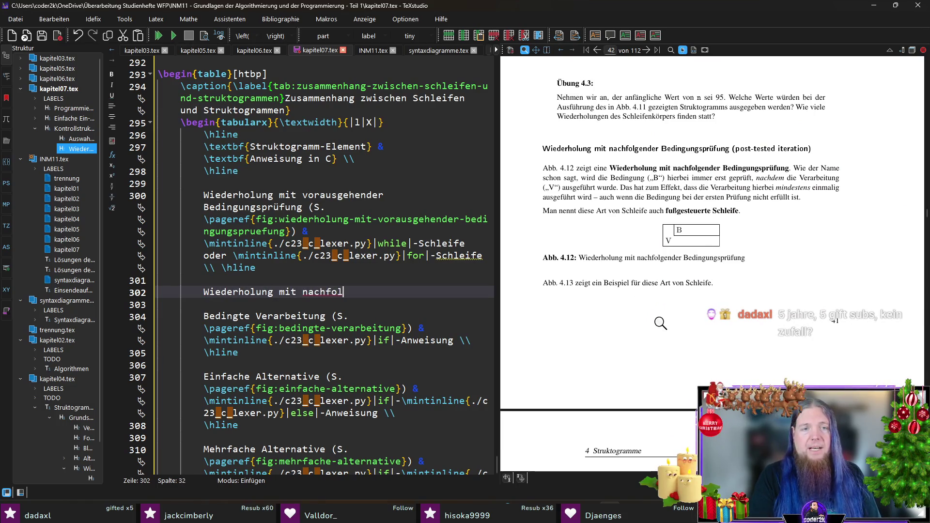
pyautogui.write('gender Bedingun')
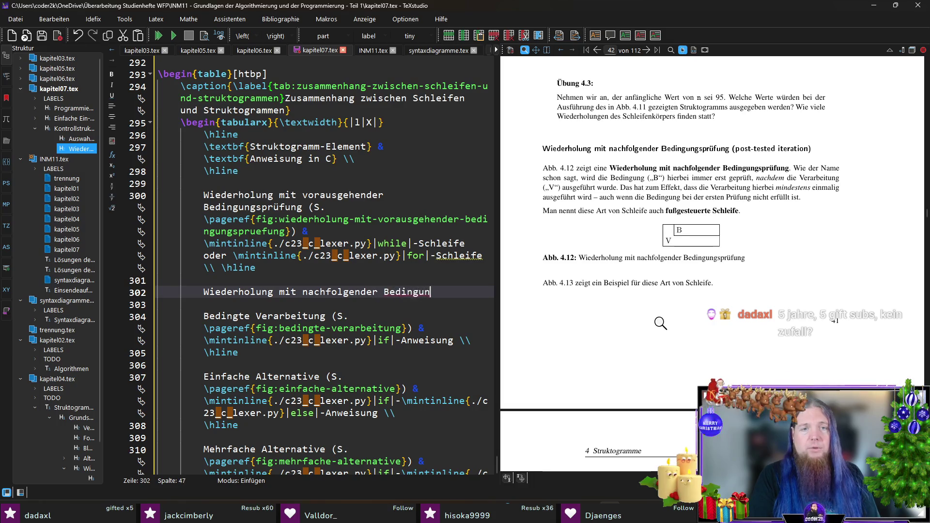
pyautogui.write('gsprüfung (')
pyautogui.write('S. ')
pyautogui.write('\\pageref{fig')
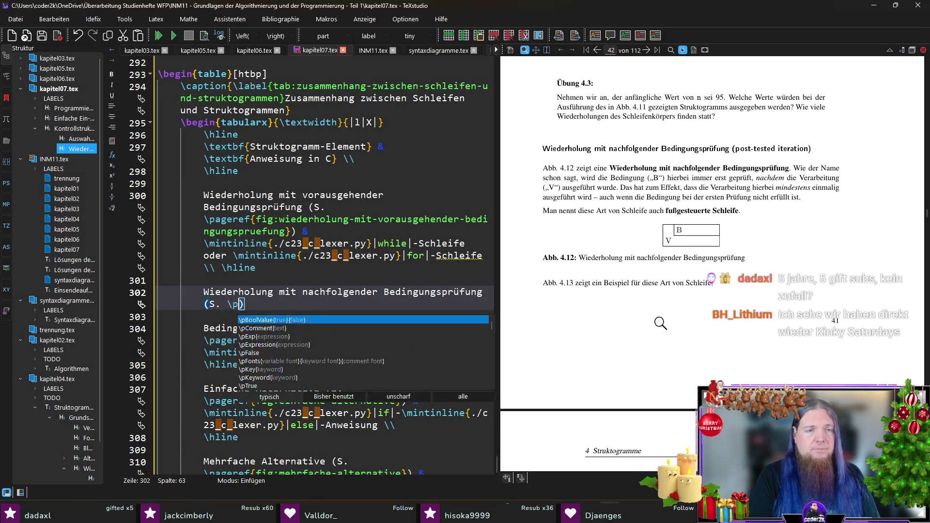
pyautogui.write(':wiederhol')
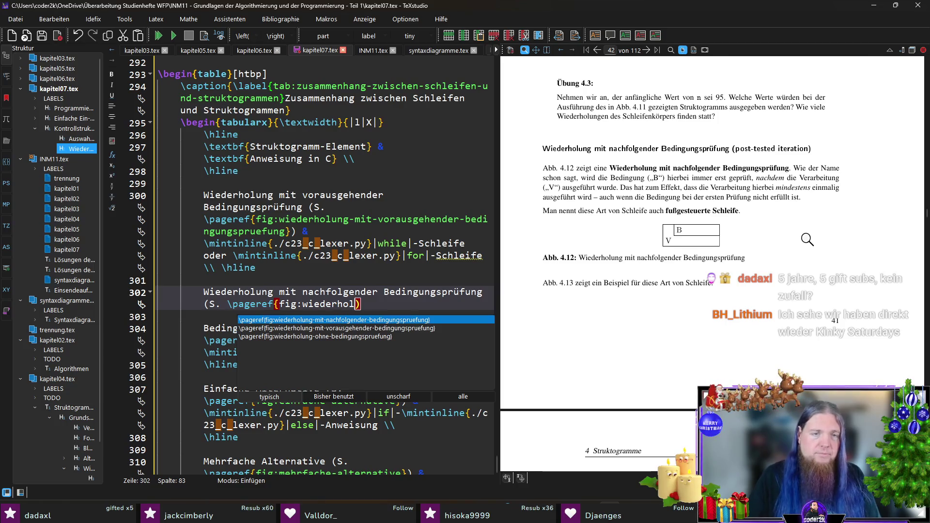
pyautogui.press('Return')
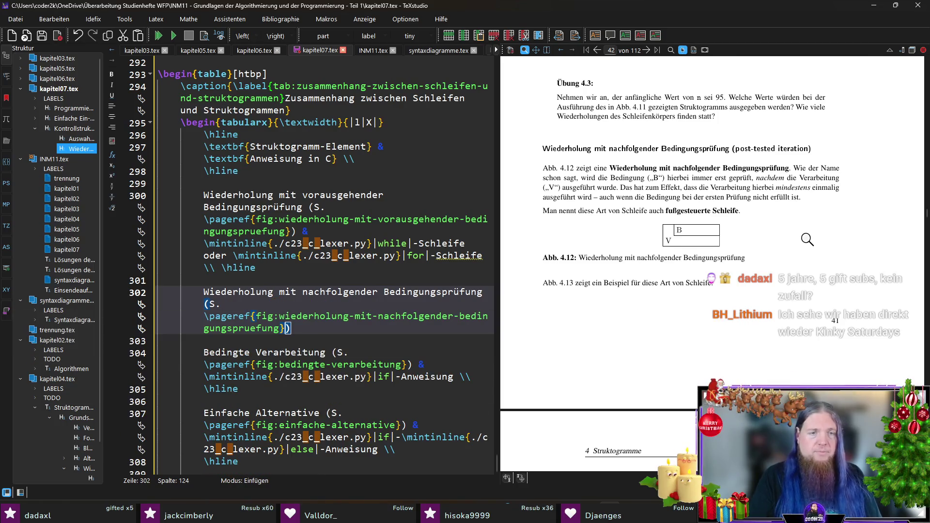
pyautogui.write(')')
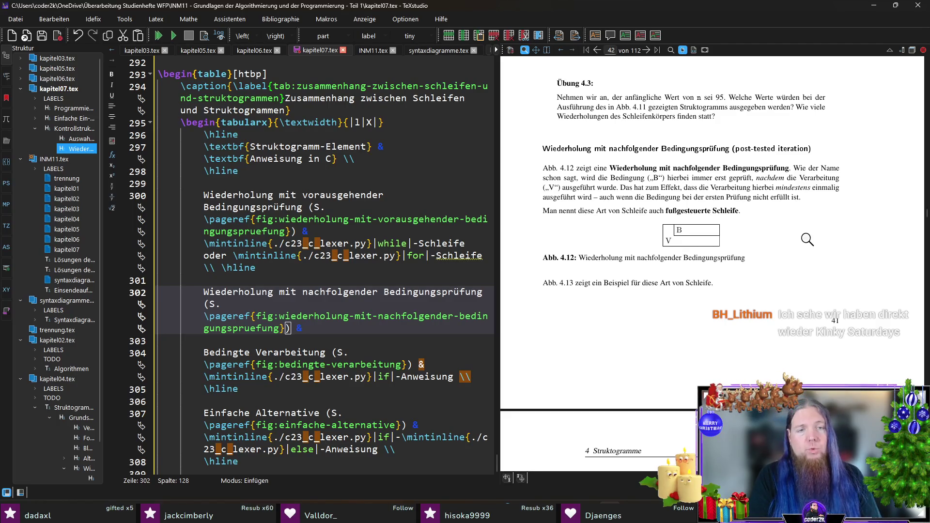
pyautogui.write('\\mintinline{./c23_c_lexer.py}|d')
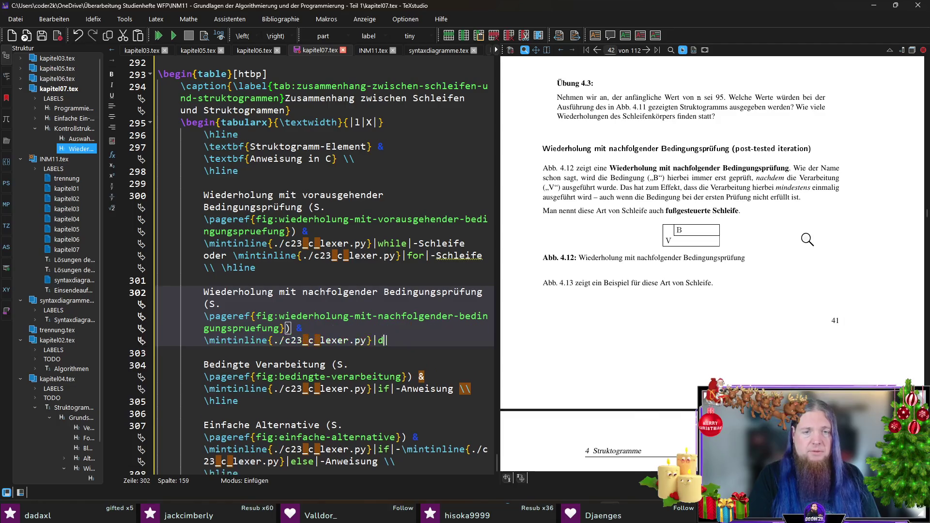
pyautogui.write('o|-\\mintinline{./c23_c_lexer.py}|while|-Schl')
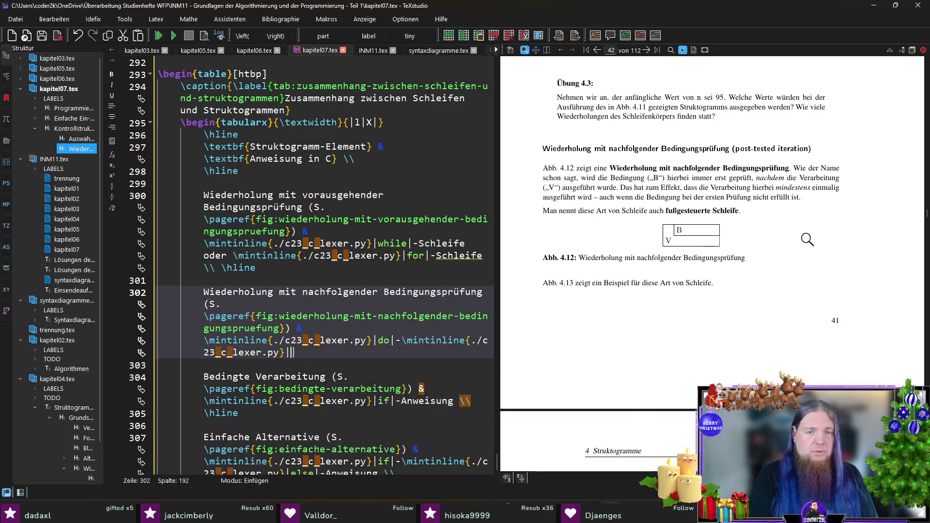
pyautogui.write('eife')
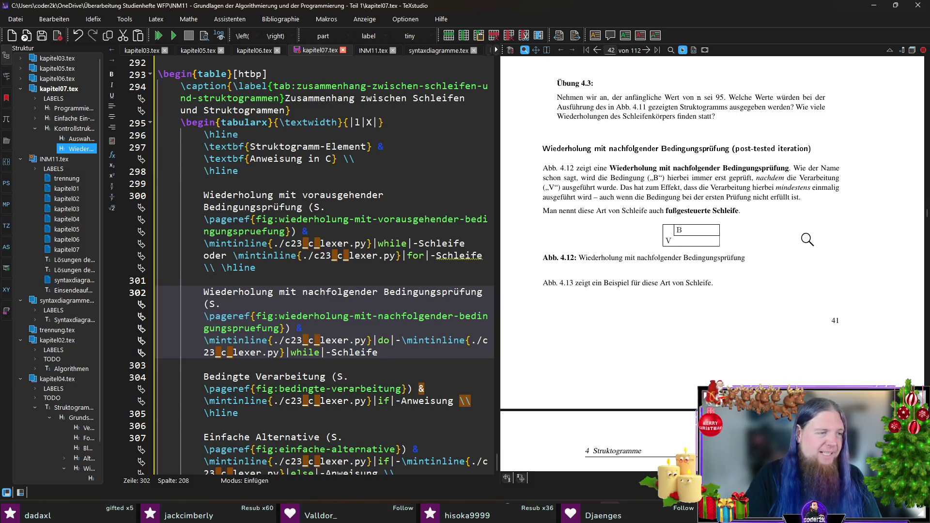
pyautogui.write(' \\\\ \\hline')
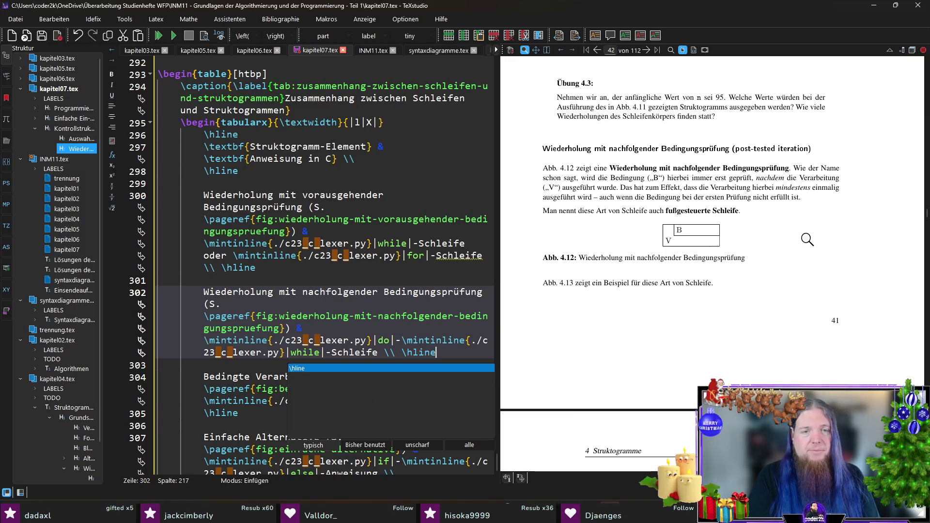
pyautogui.press('Escape')
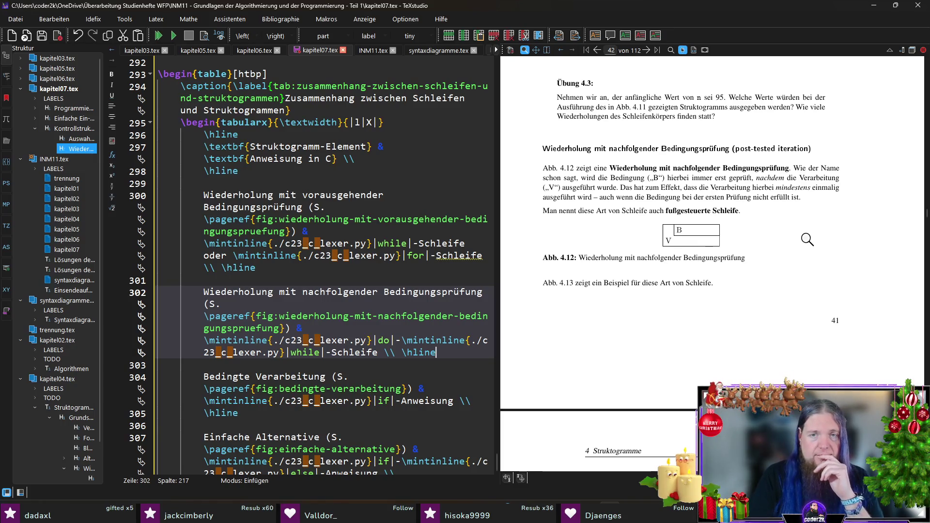
pyautogui.scroll(-8, 807, 239)
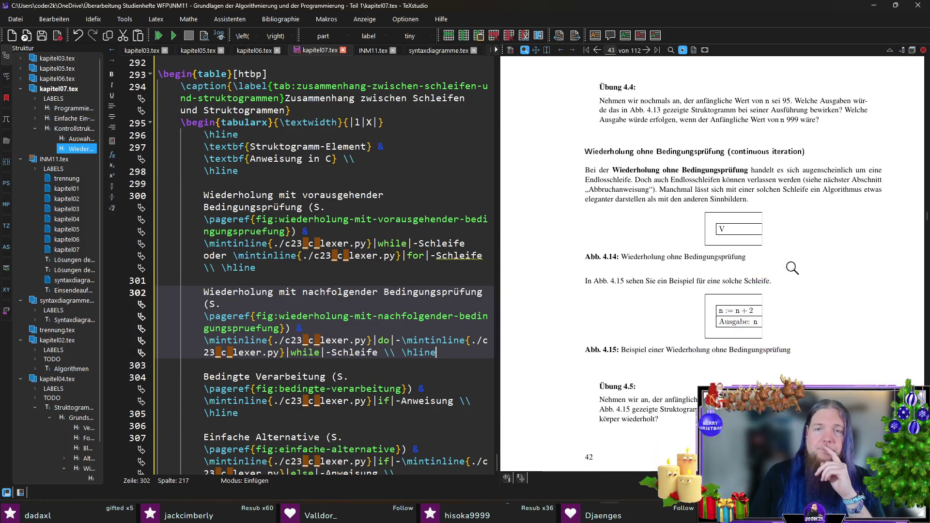
pyautogui.press('Return')
pyautogui.press('Return')
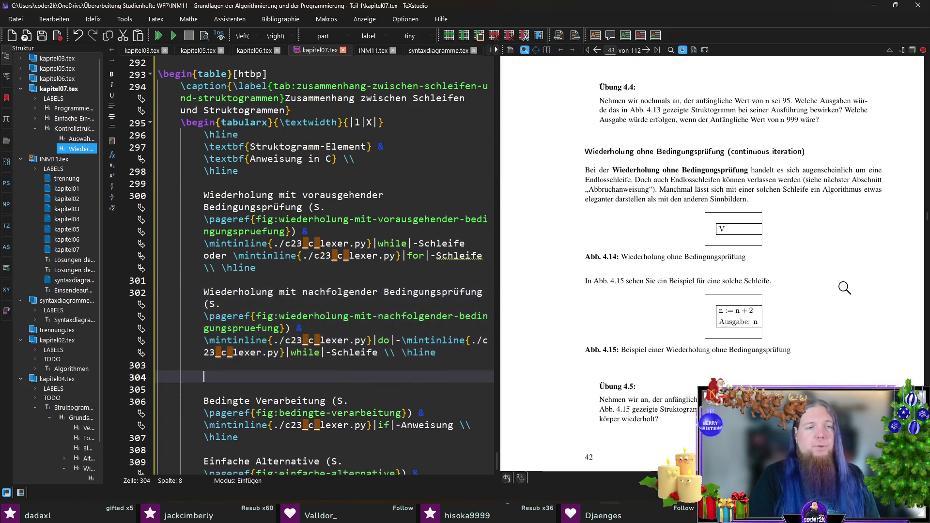
# Step: Start a third row 'Wiederholung ohne Bedingungsprüfung' referencing fig:wiederholung-ohne-bedingungspruefung via \pageref
pyautogui.write('Wiederholungs')
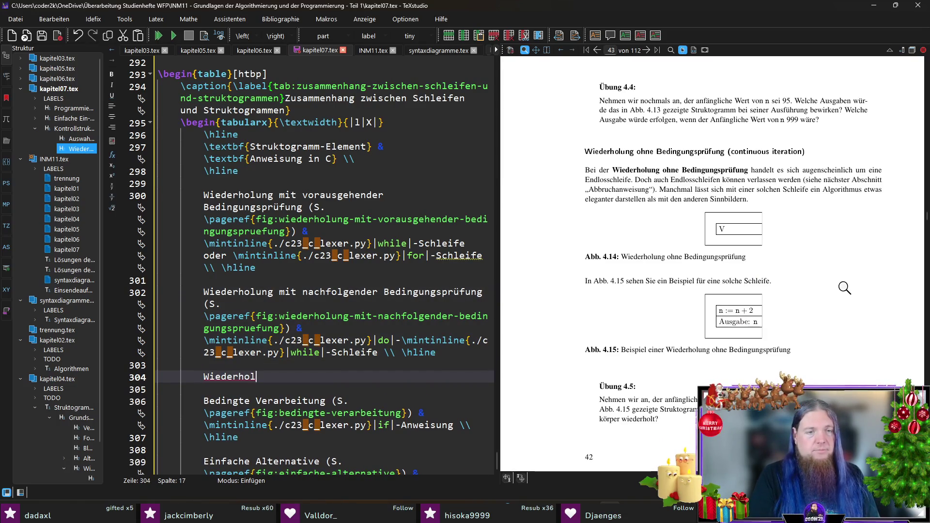
pyautogui.press('BackSpace')
pyautogui.write('oh')
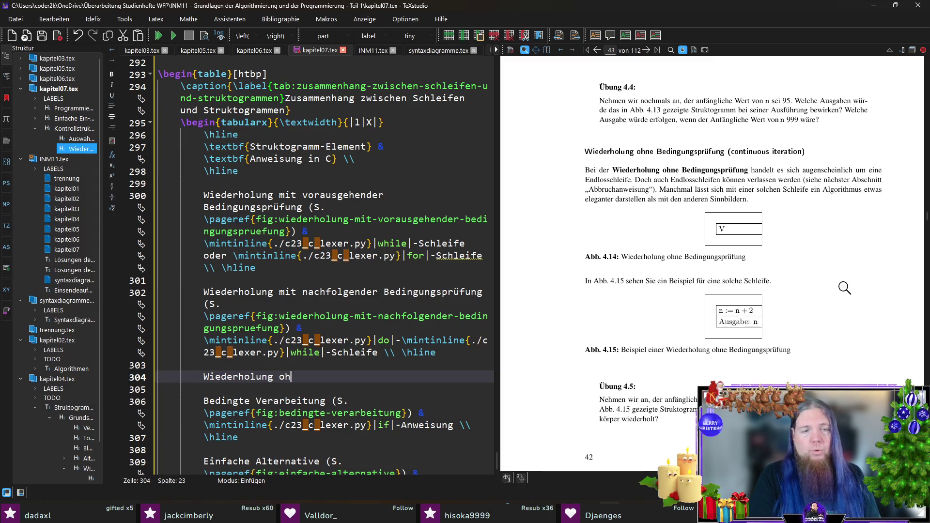
pyautogui.write('ne Bedingungsprüfung ')
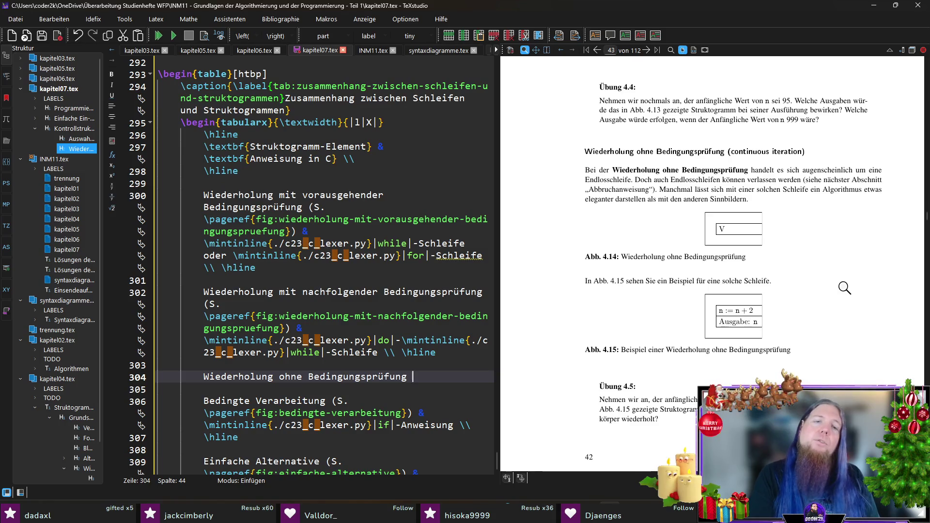
pyautogui.write('(S. \\pageref{')
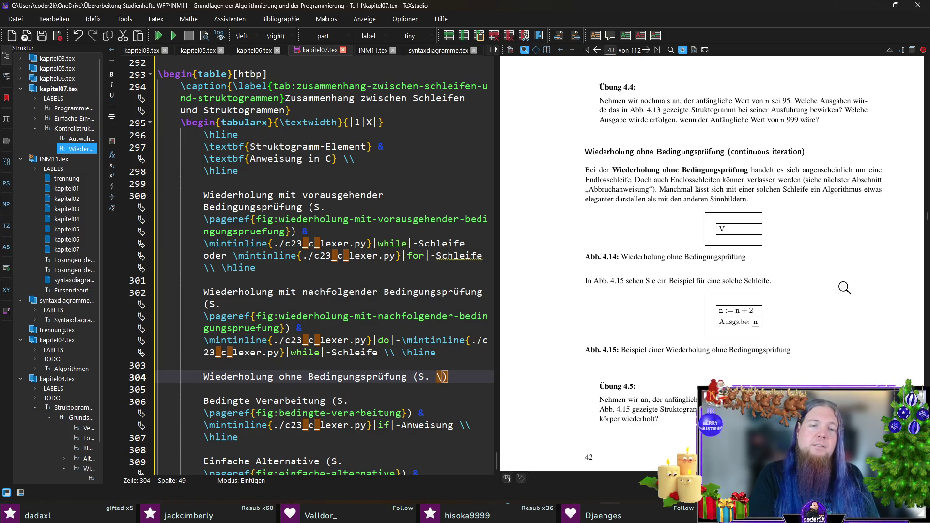
pyautogui.write('fig:wieder')
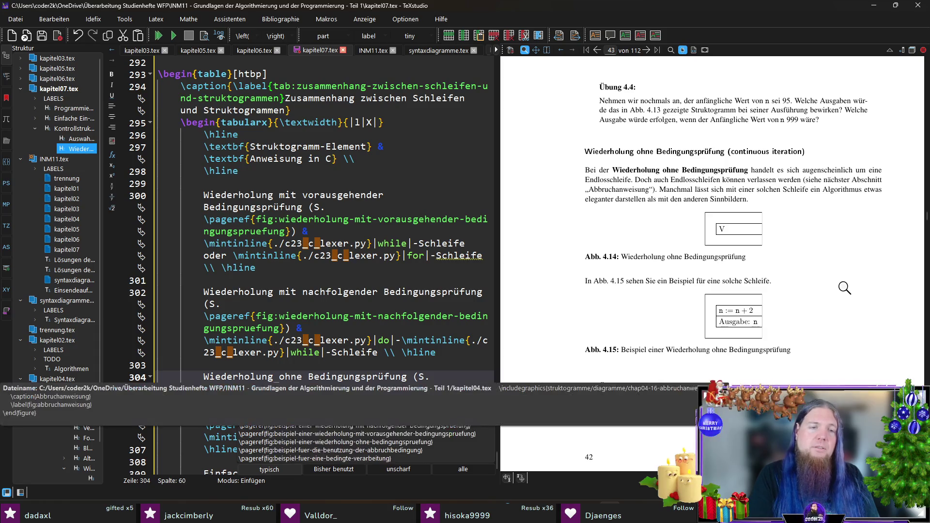
pyautogui.press('Down')
pyautogui.press('Down')
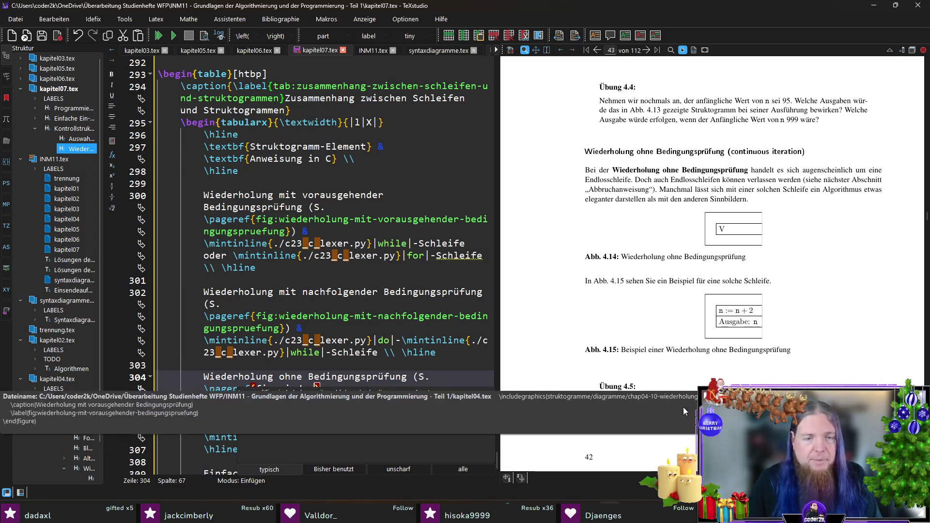
pyautogui.press('Up')
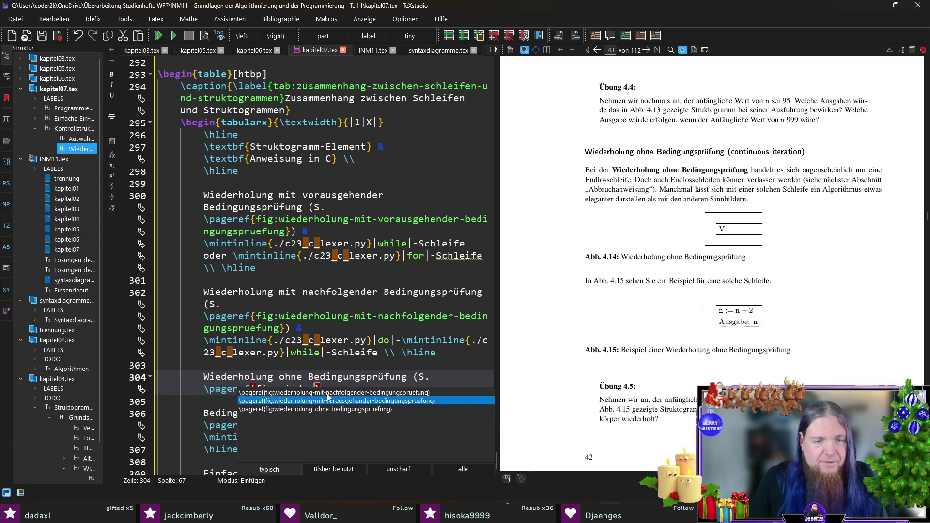
pyautogui.press('Down')
pyautogui.press('Return')
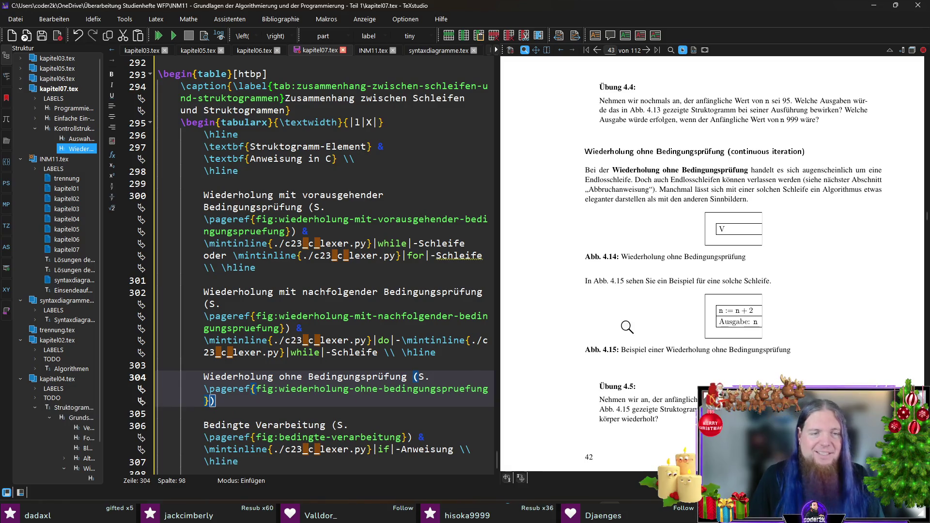
# Step: Fill the third row's C cell with Endlosschleife, implemented as while, for or do-while, and compile
pyautogui.write(' &')
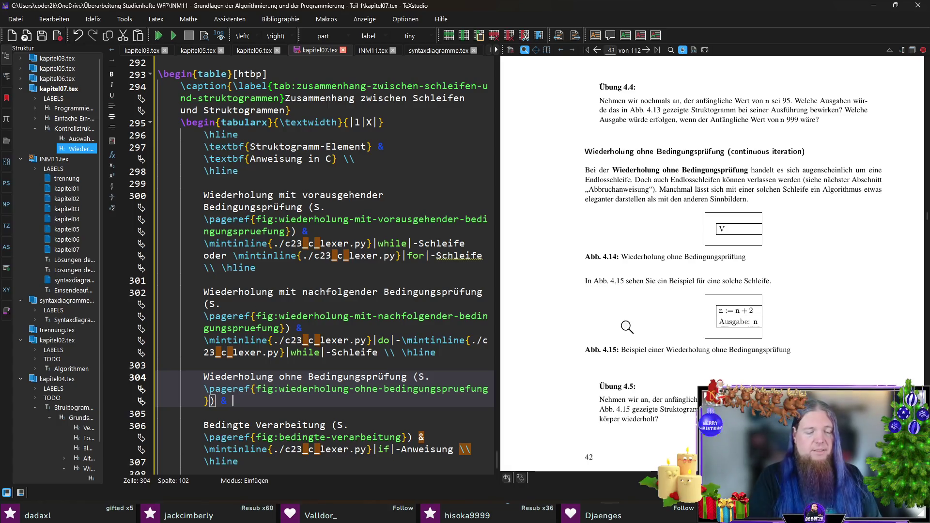
pyautogui.write('Endloss')
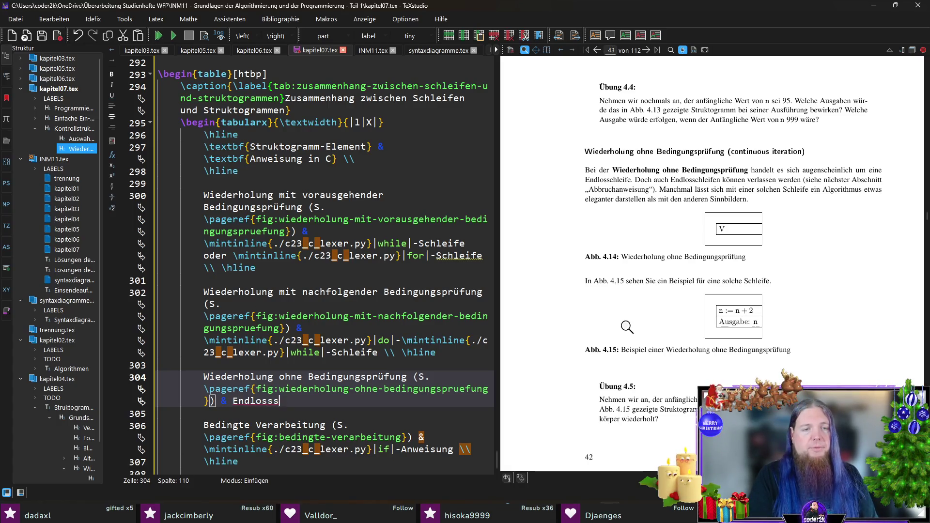
pyautogui.write('chleife, implementiw')
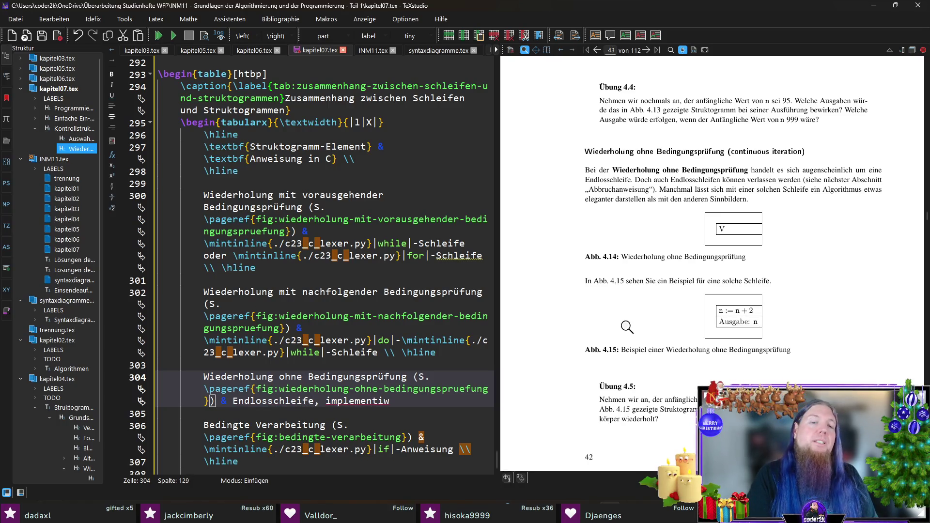
pyautogui.press('BackSpace')
pyautogui.write('ert als')
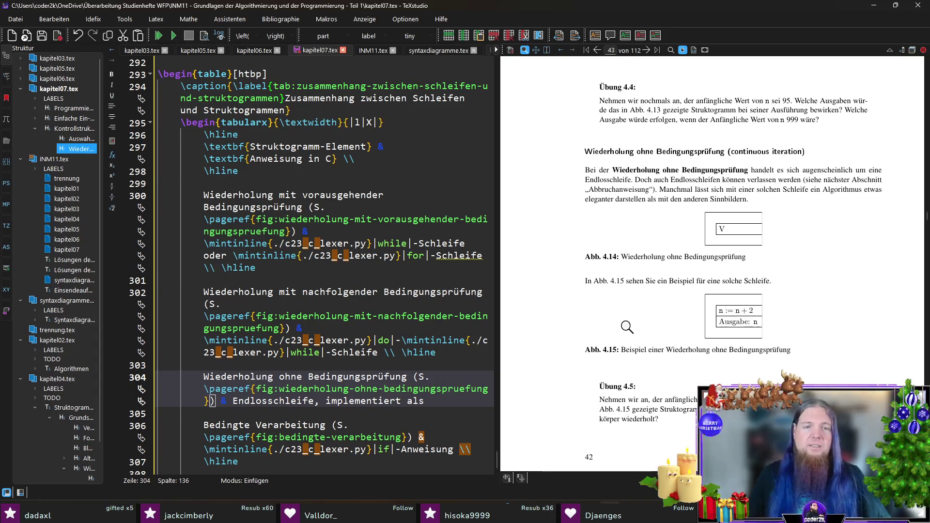
pyautogui.write('\\mintinline{./c23_c_lexer.py}|while|')
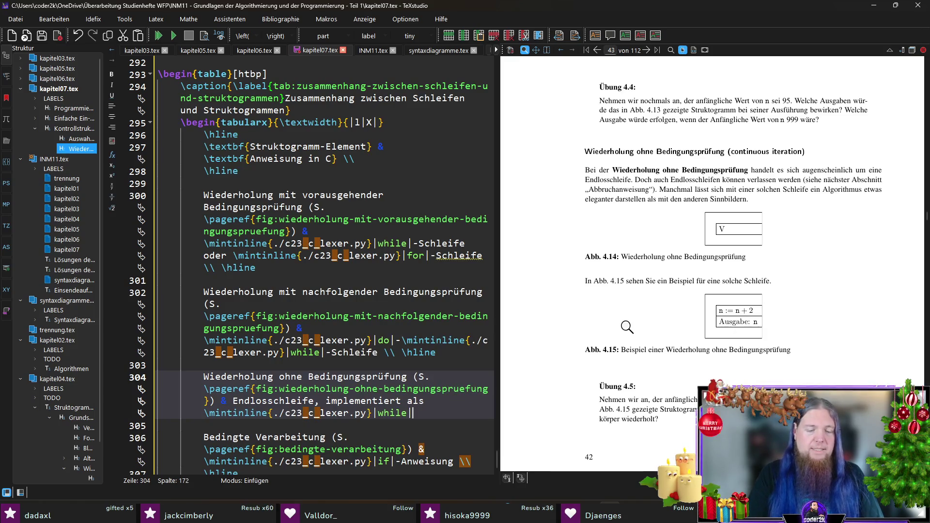
pyautogui.write('-, \\mintinline{./c23_c_lexer.py}|for|')
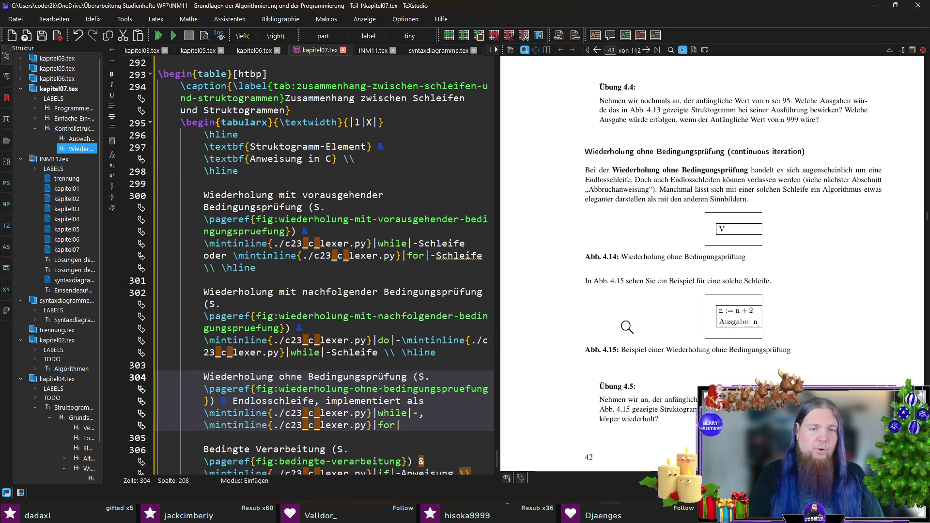
pyautogui.write(', ')
pyautogui.write('er ')
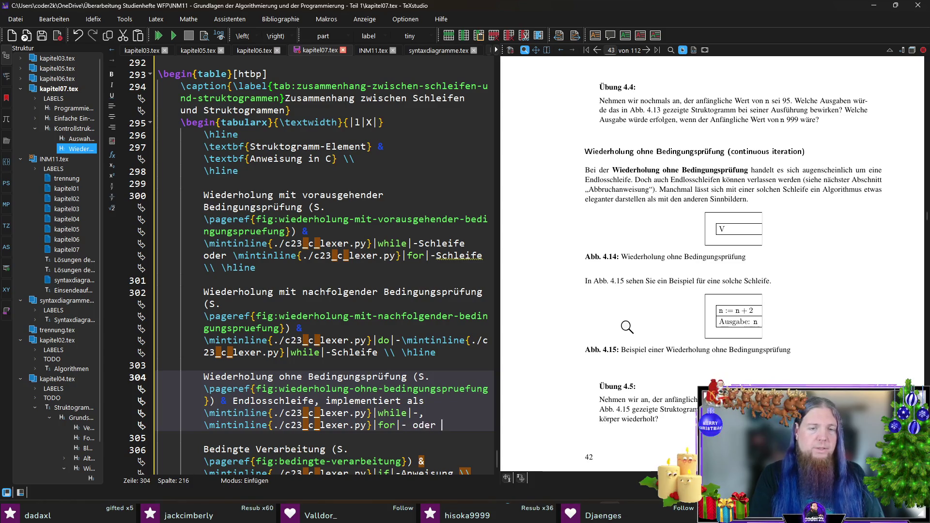
pyautogui.write('\\mintinline{./c23_c_lexer.py}|do|')
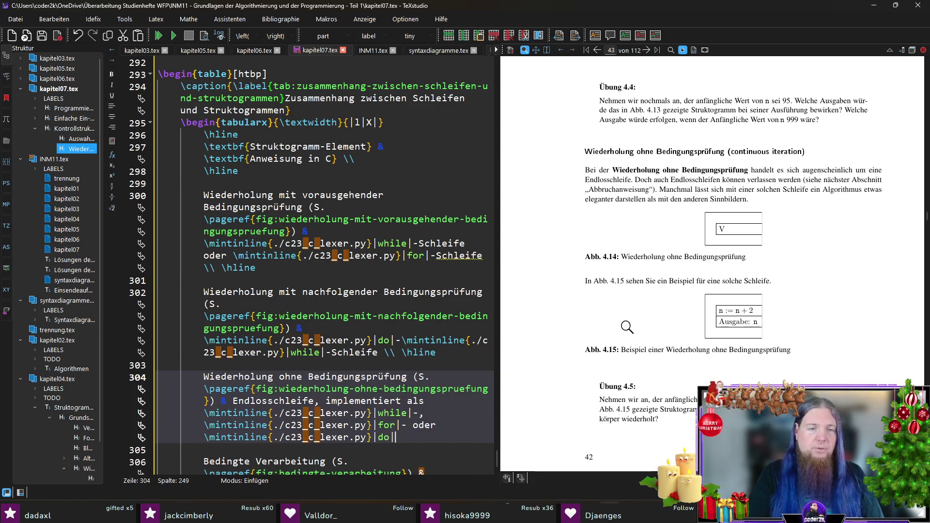
pyautogui.write('-\\mintinline{./c23_c_lexer.py}|while')
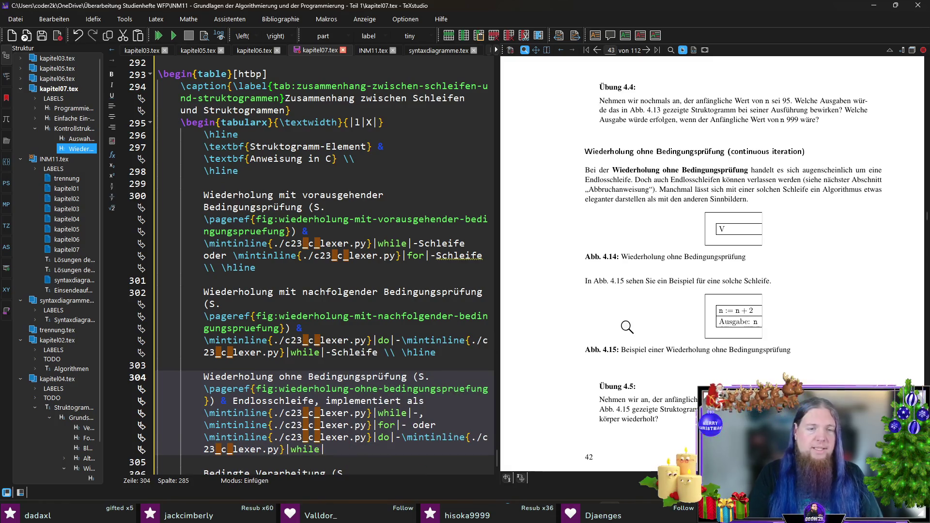
pyautogui.write('|-sife')
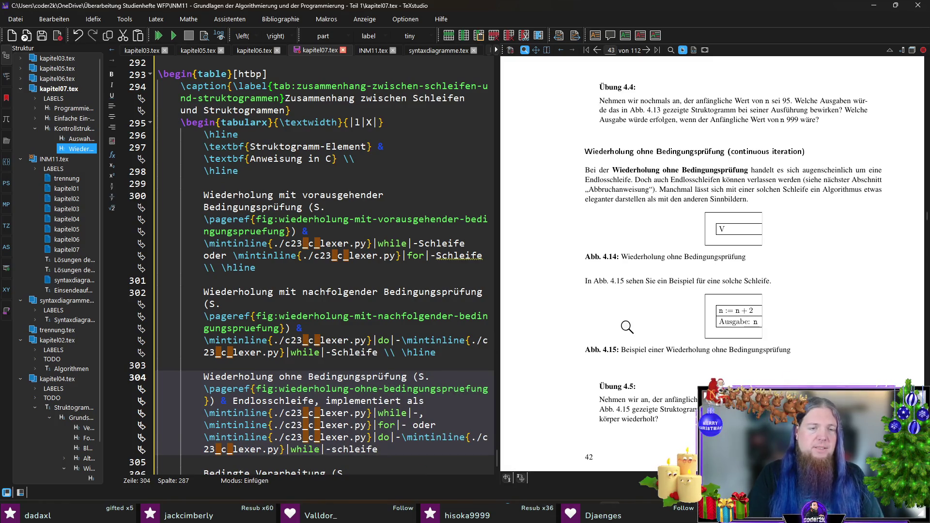
pyautogui.press('F5')
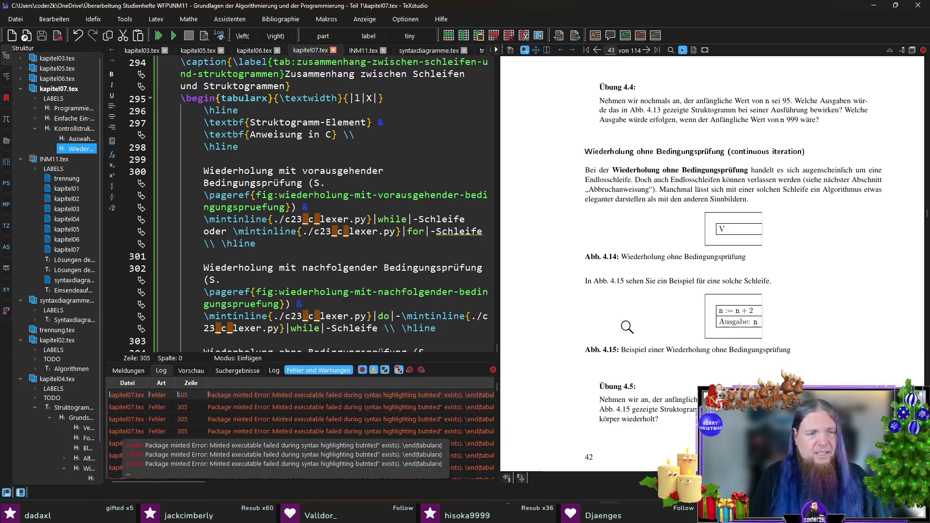
# Step: After the minted error at line 305, comment out the third row with % and recompile
pyautogui.click(403, 245)
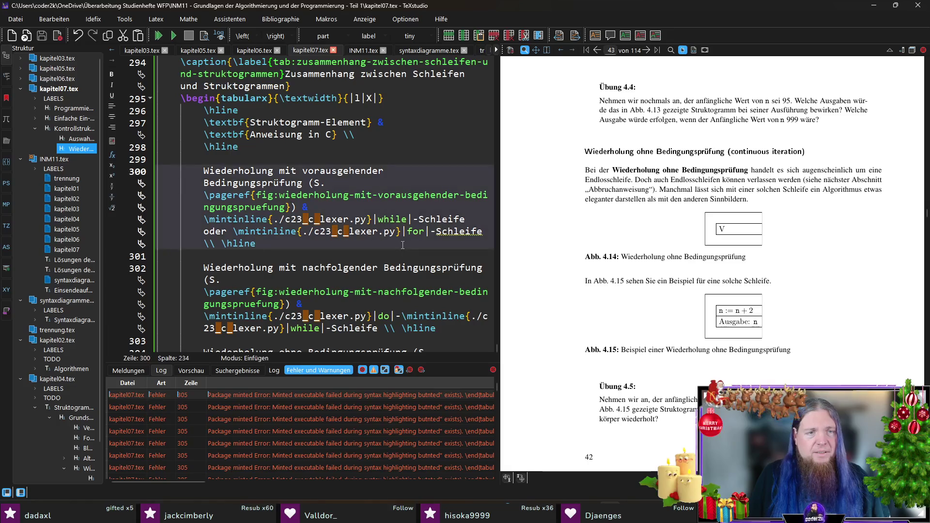
pyautogui.scroll(-3, 402, 245)
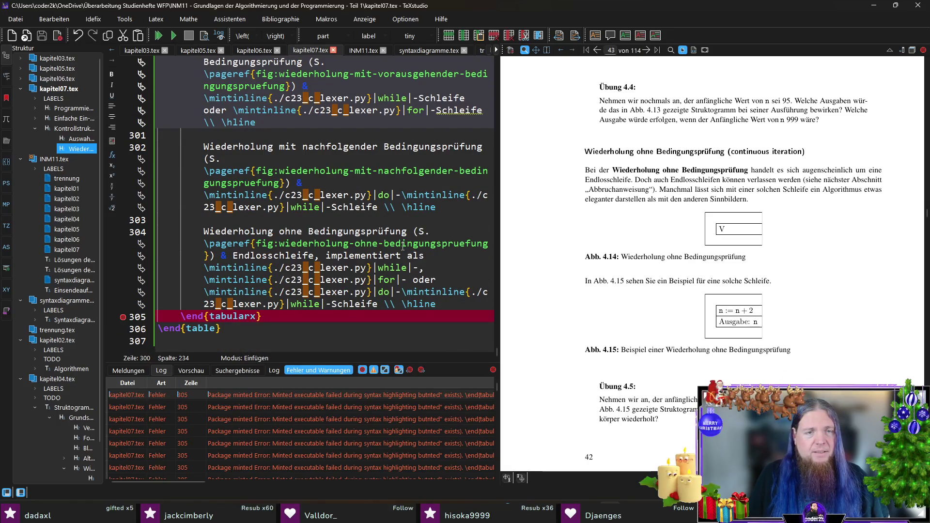
pyautogui.doubleClick(283, 320)
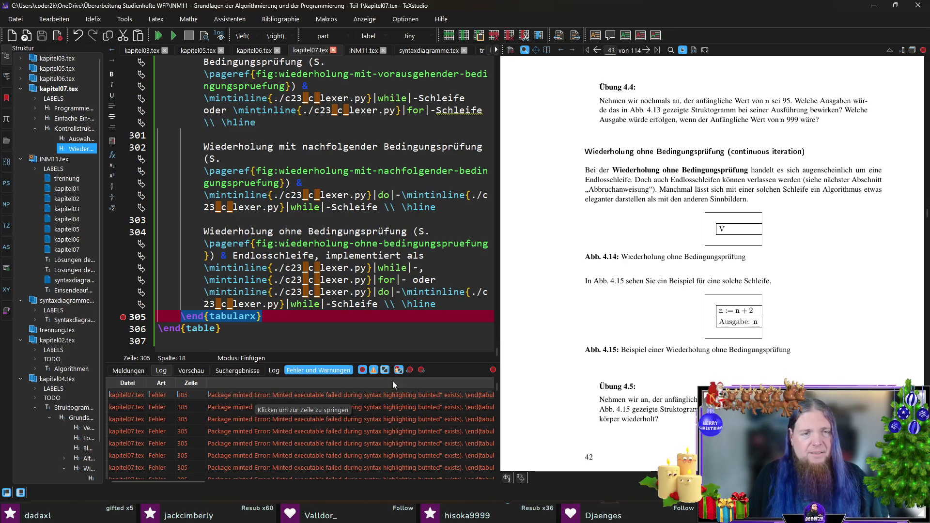
pyautogui.click(201, 231)
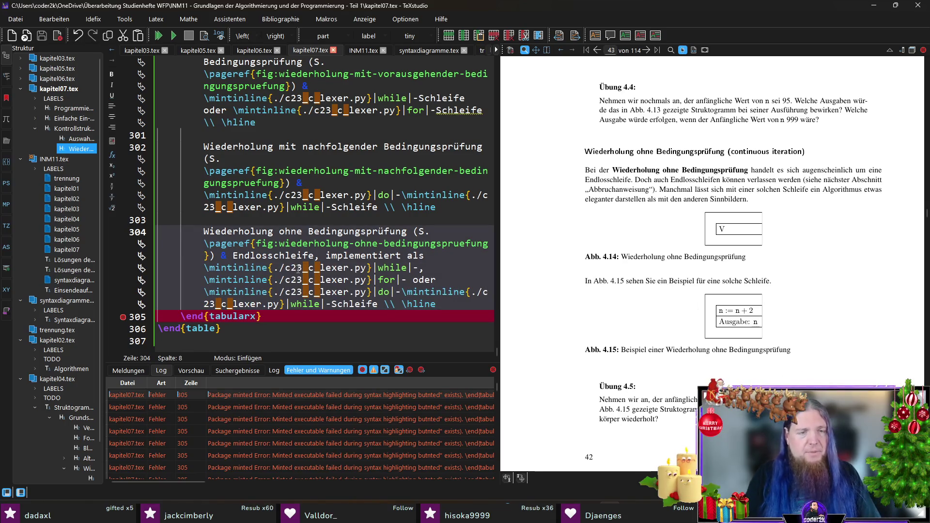
pyautogui.write('%')
pyautogui.press('F5')
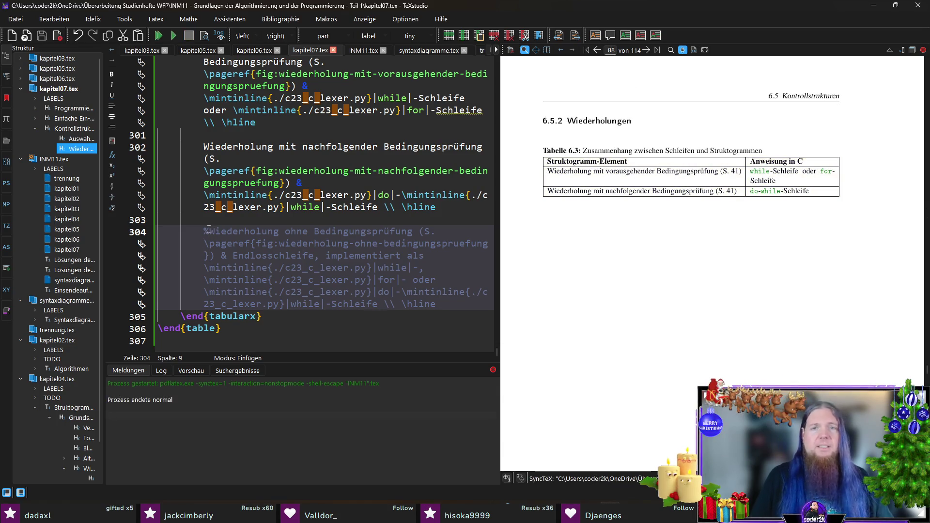
# Step: Remove the % from the third row, save kapitel07.tex and recompile twice
pyautogui.press('BackSpace')
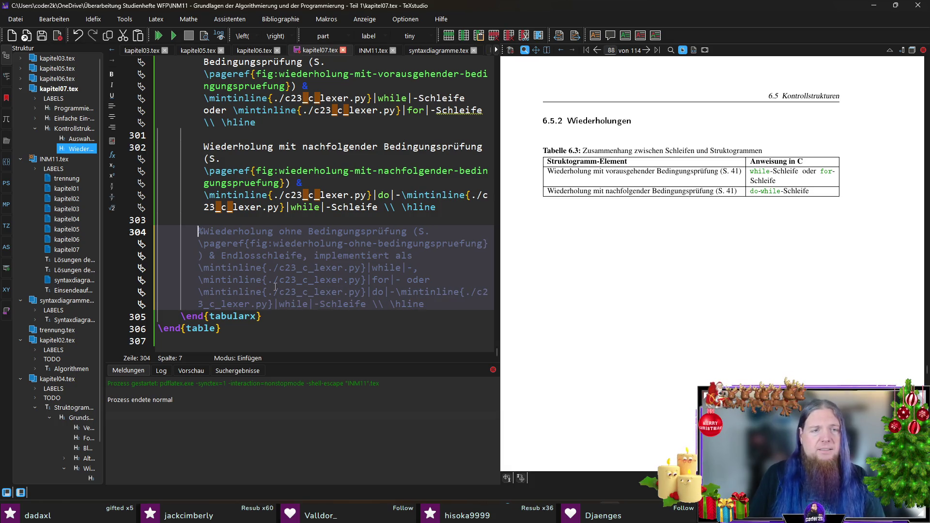
pyautogui.press('Delete')
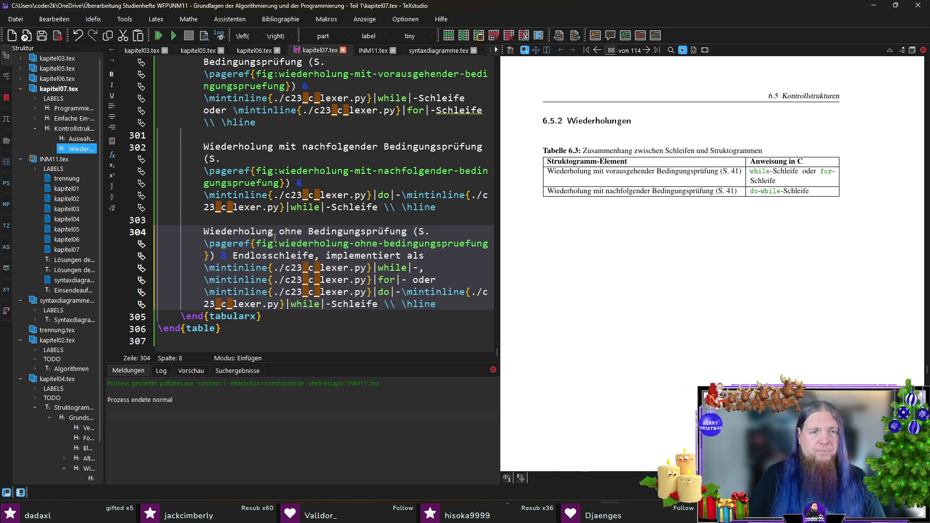
pyautogui.click(396, 267)
pyautogui.click(388, 280)
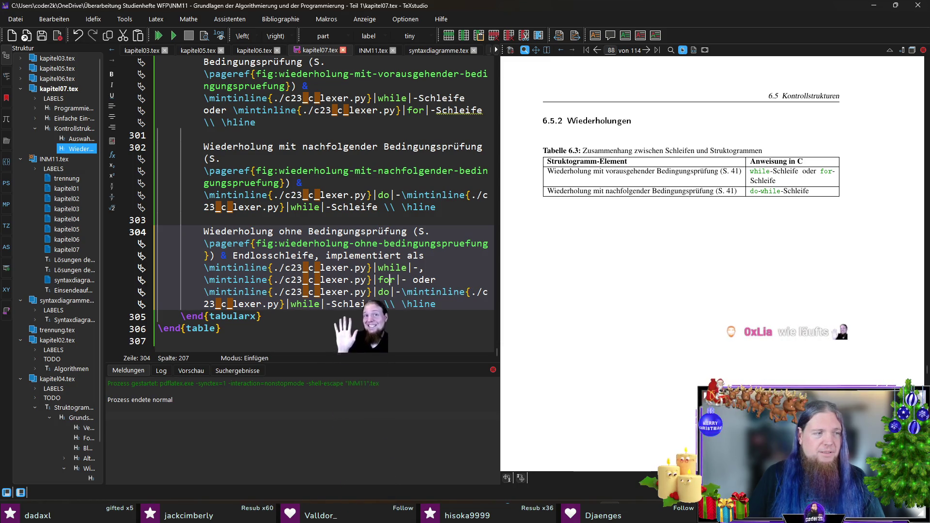
pyautogui.click(447, 303)
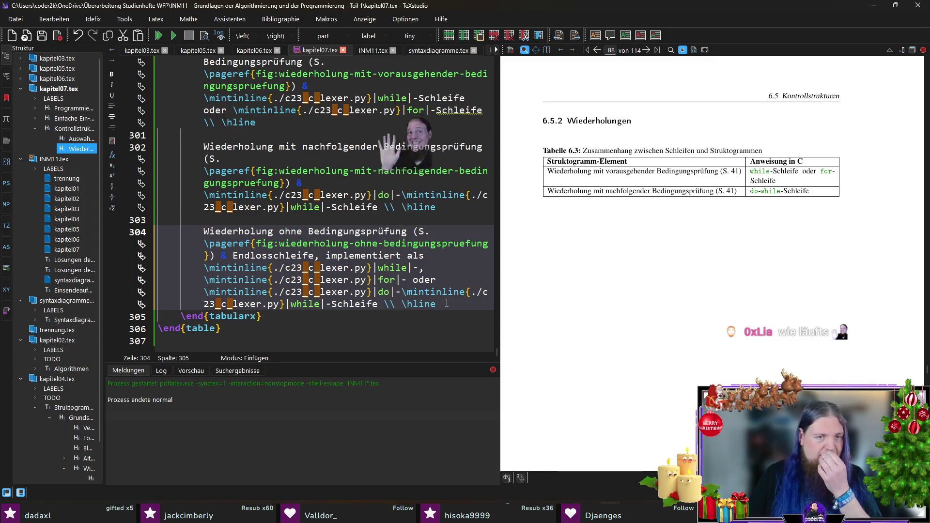
pyautogui.hotkey('ctrl', 's')
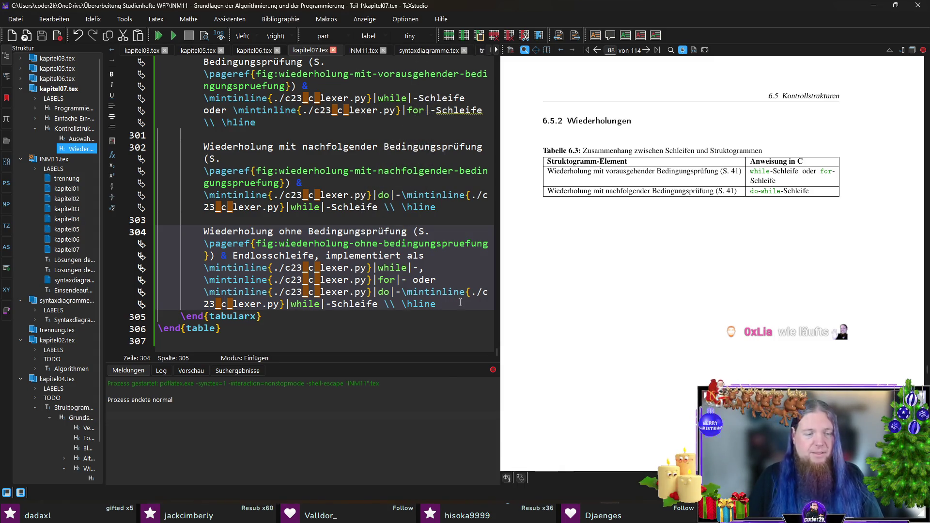
pyautogui.press('F5')
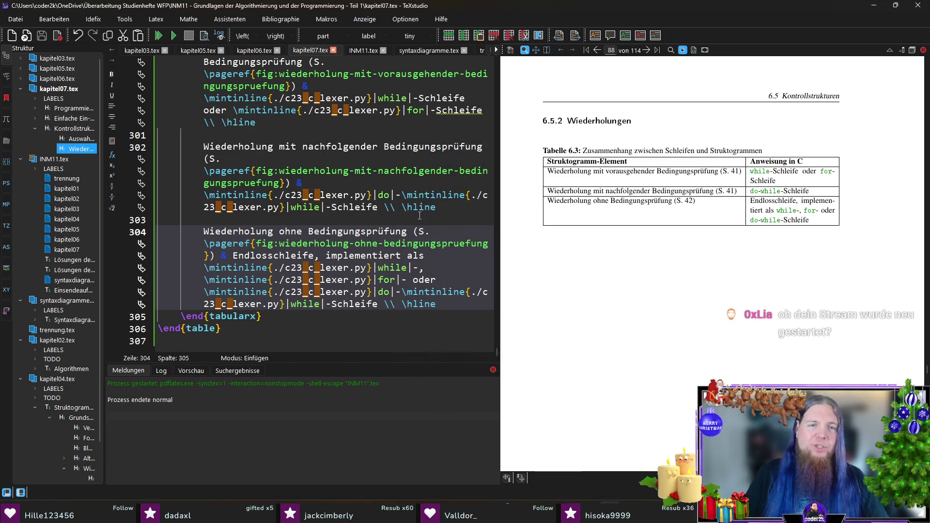
pyautogui.press('F5')
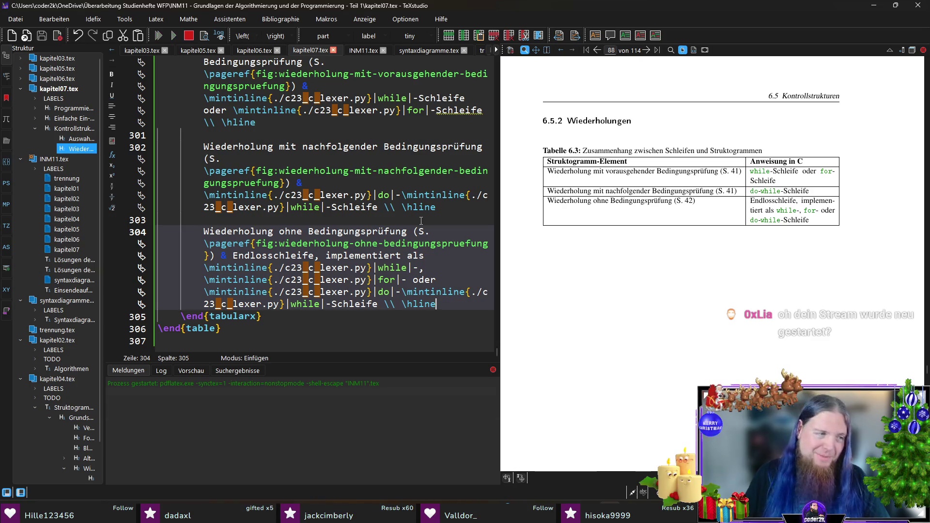
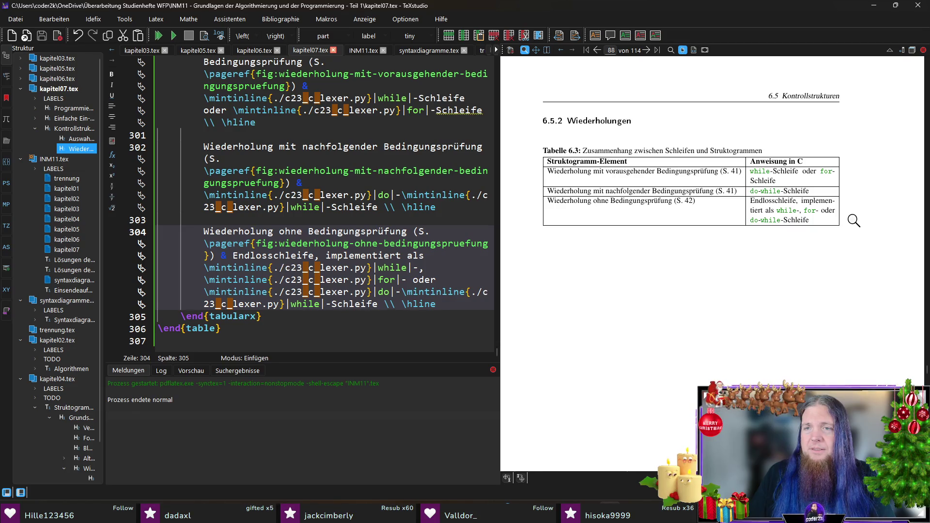
# Step: Start an intro paragraph on line 292: 'Auch den Struktogrammelementen zur Wiederholung von Anweisungen lassen sich…'
pyautogui.scroll(1, 632, 213)
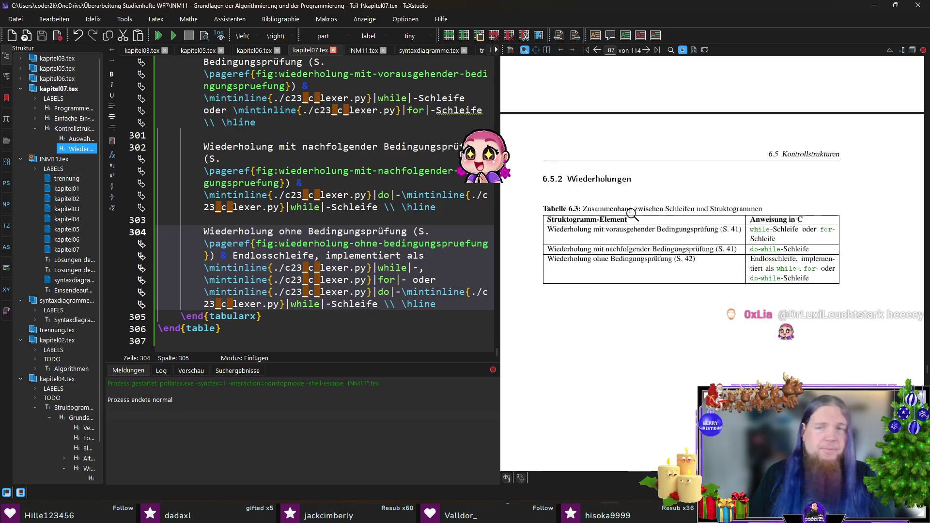
pyautogui.scroll(3, 639, 223)
pyautogui.scroll(-1, 651, 225)
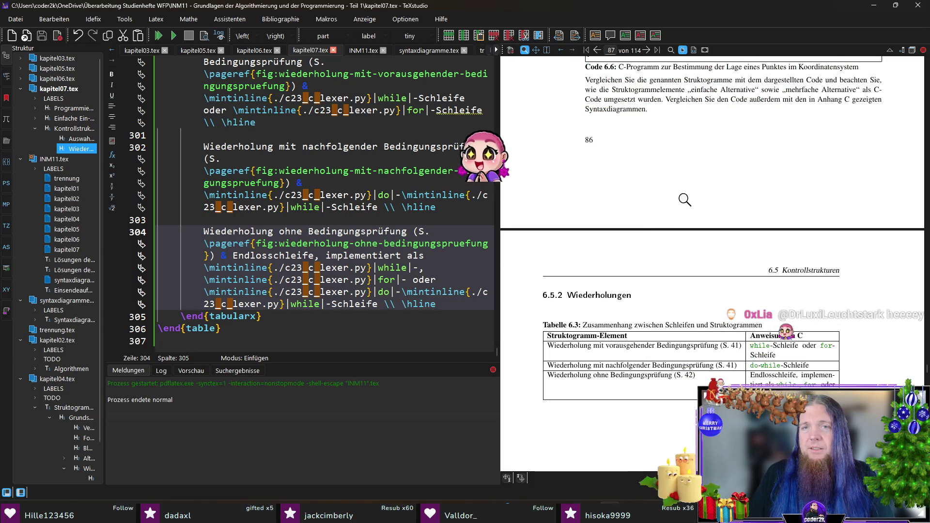
pyautogui.scroll(-1, 697, 199)
pyautogui.scroll(5, 709, 203)
pyautogui.scroll(-8, 708, 258)
pyautogui.scroll(1, 635, 163)
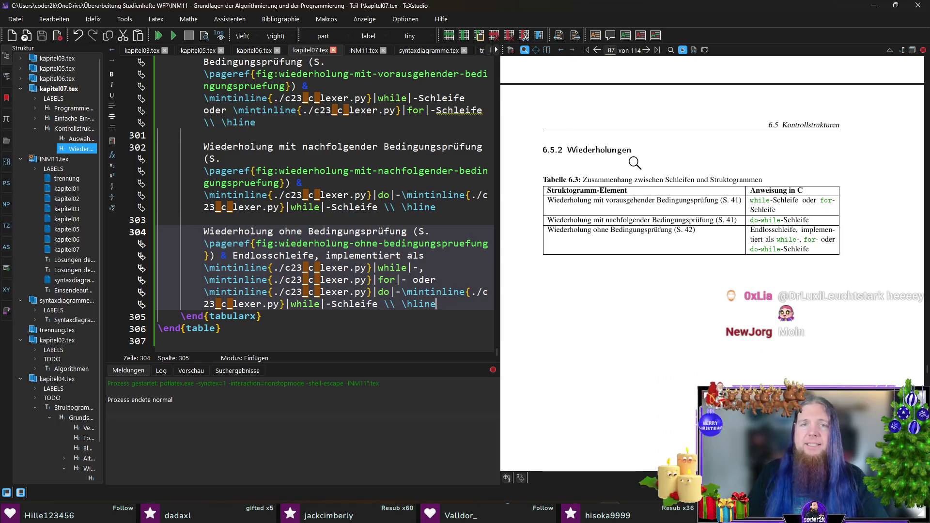
pyautogui.scroll(8, 339, 204)
pyautogui.click(370, 204)
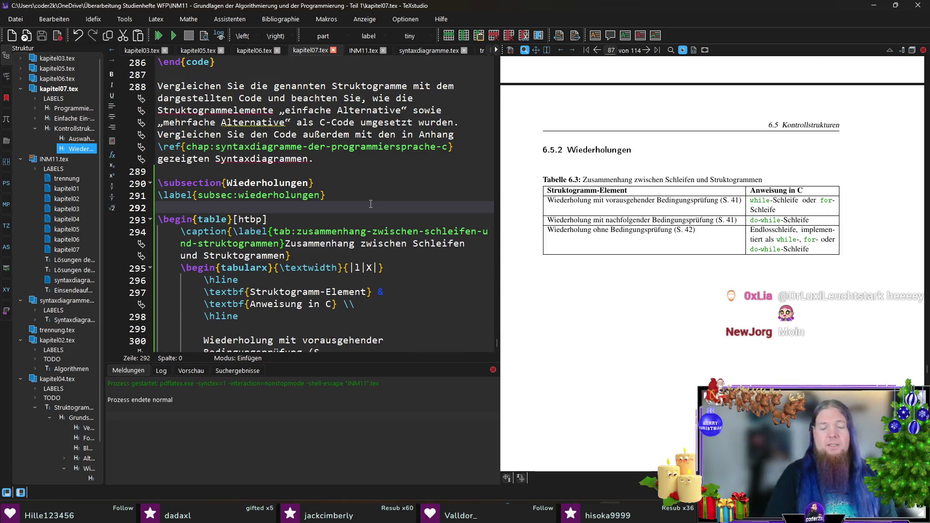
pyautogui.press('Return')
pyautogui.press('Return')
pyautogui.press('Up')
pyautogui.write('Auch den S')
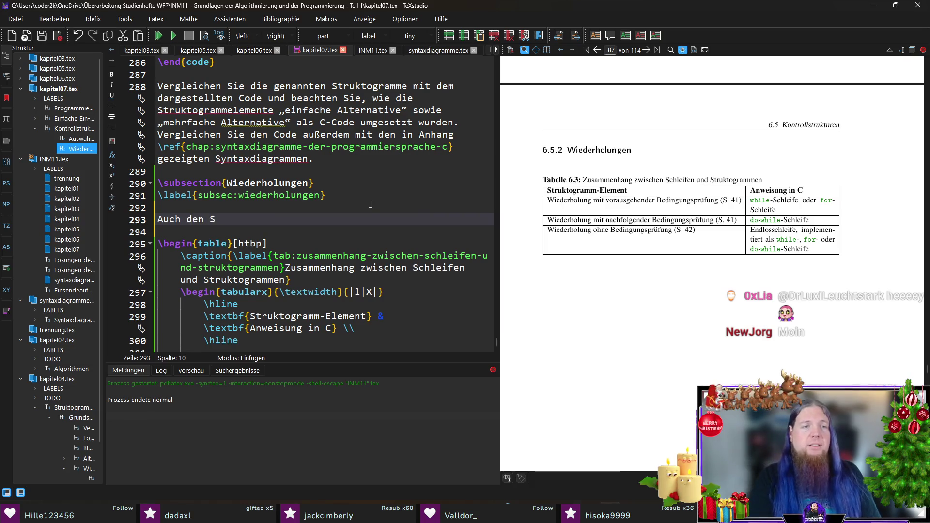
pyautogui.write('truktogrammelementen')
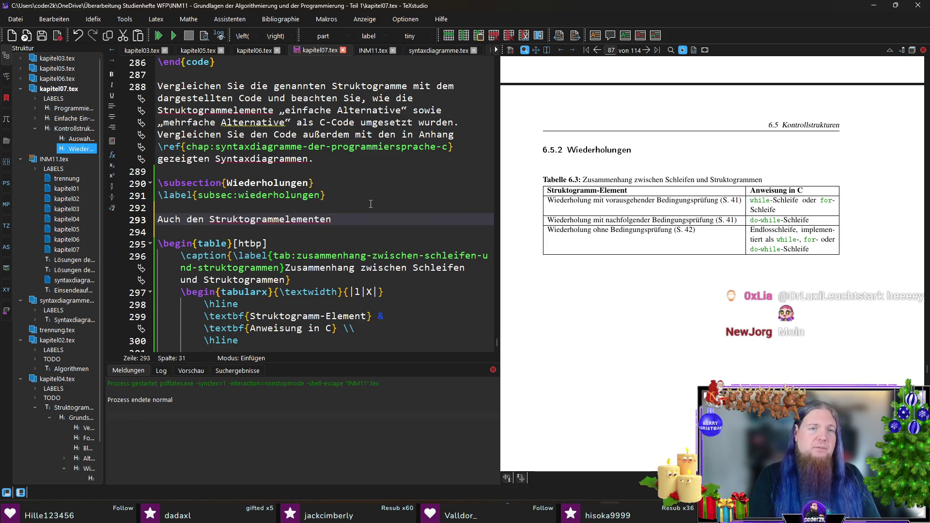
pyautogui.write(' zur Wie')
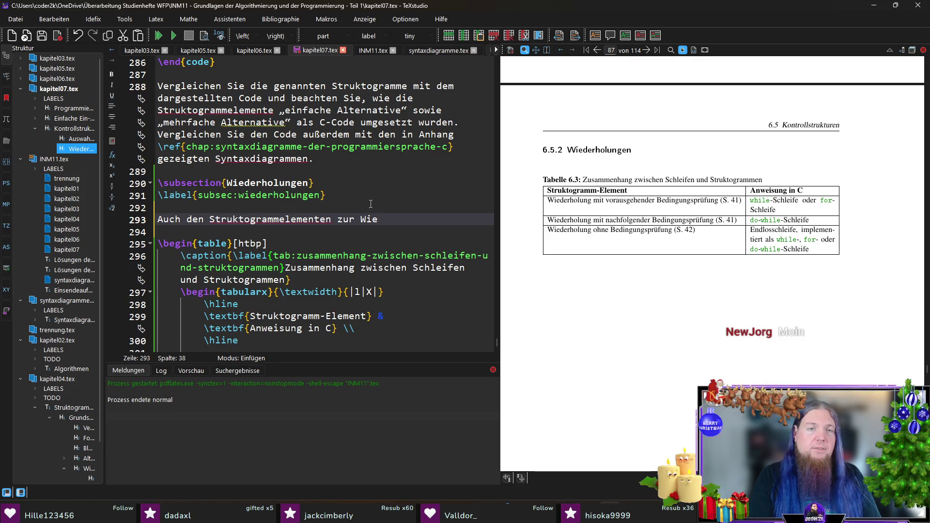
pyautogui.write('derholung')
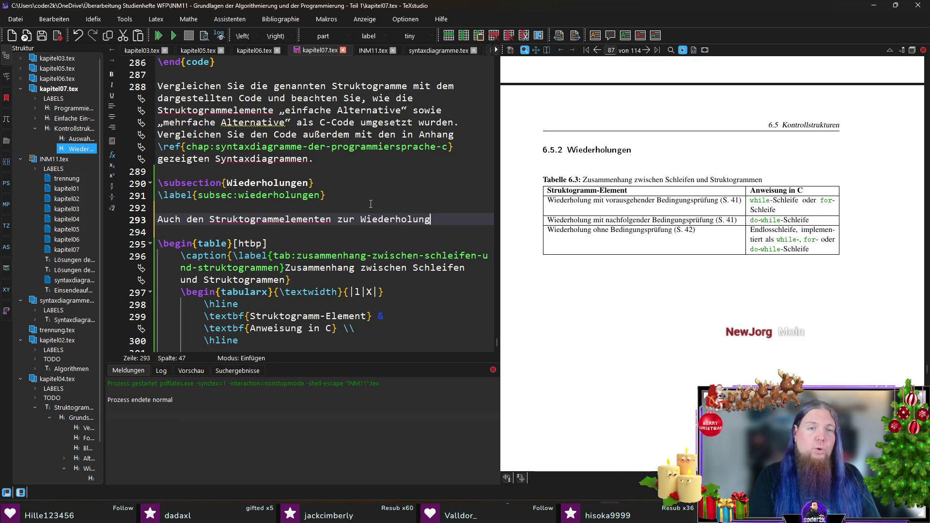
pyautogui.write(' von Anweisungen ')
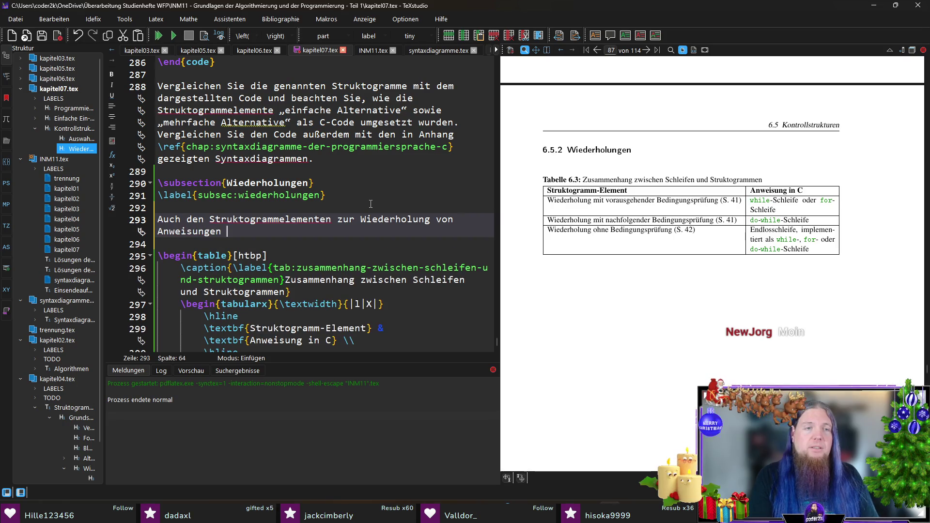
pyautogui.write('lassen sich')
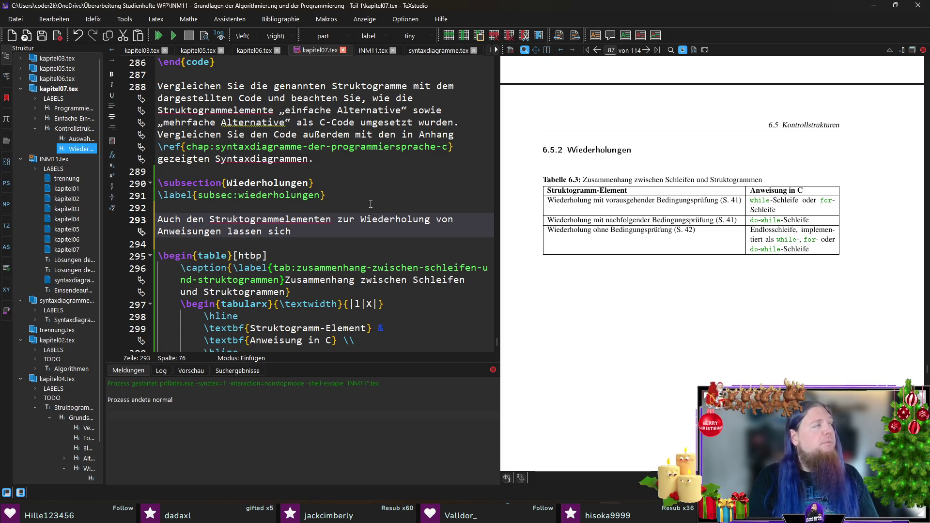
pyautogui.write('Konstrukte')
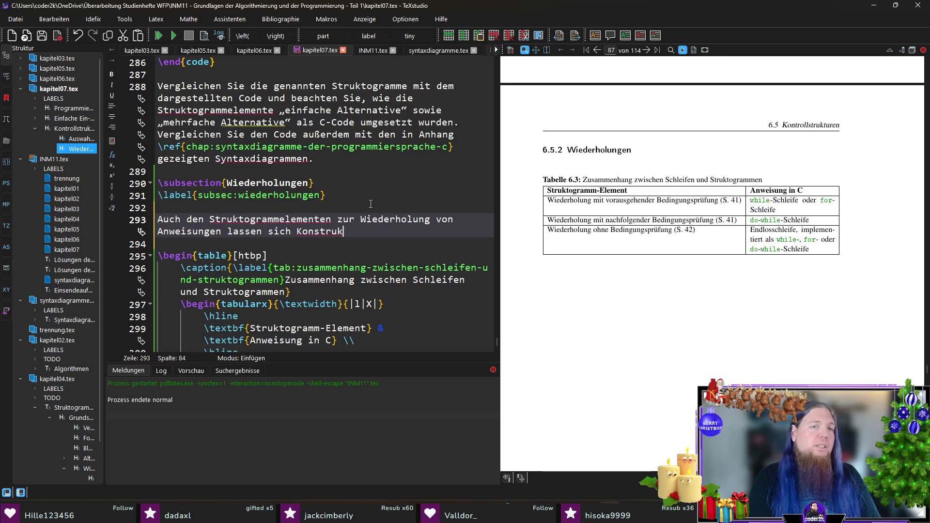
# Step: Finish with 'Elemente der Sprache C zuordnen' and a \ref to the loops table, then save
pyautogui.hotkey('ctrl', 'shift', 'Left')
pyautogui.write('Eleme')
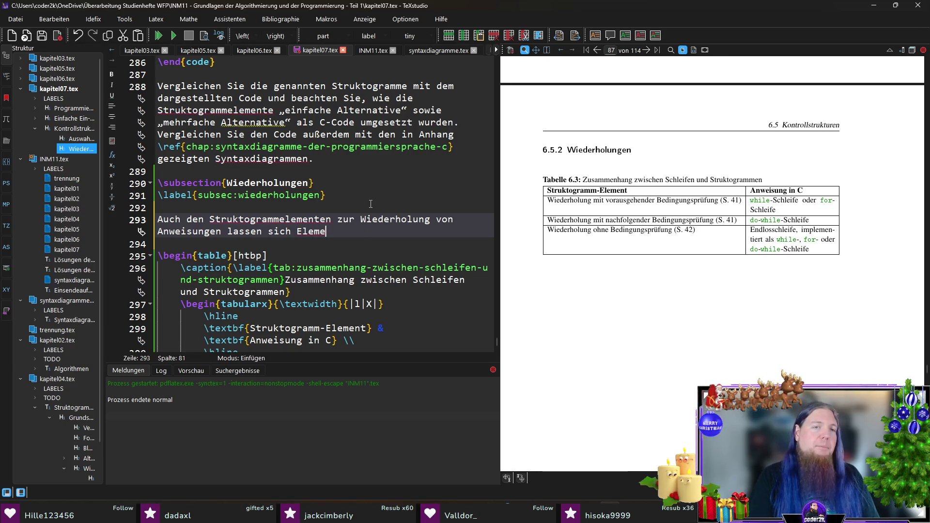
pyautogui.write('nte der Sprache C z')
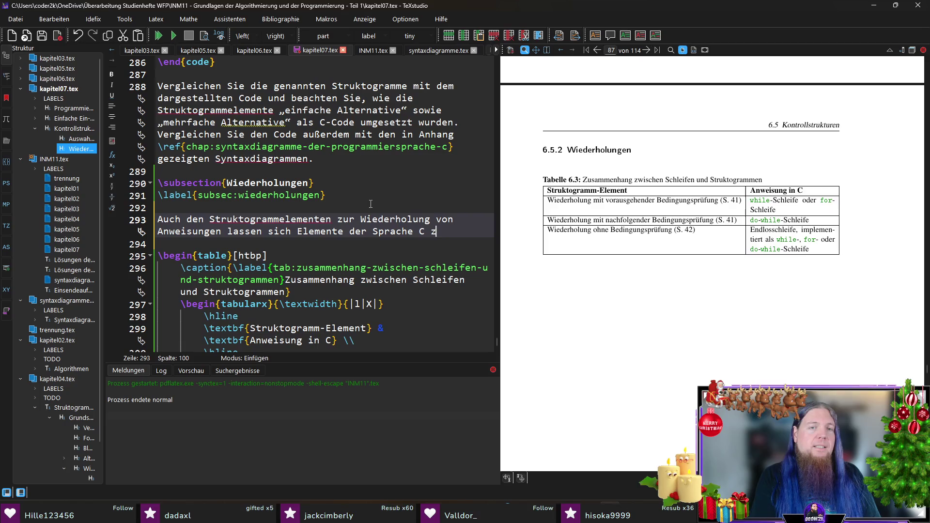
pyautogui.write('uordnen. Be')
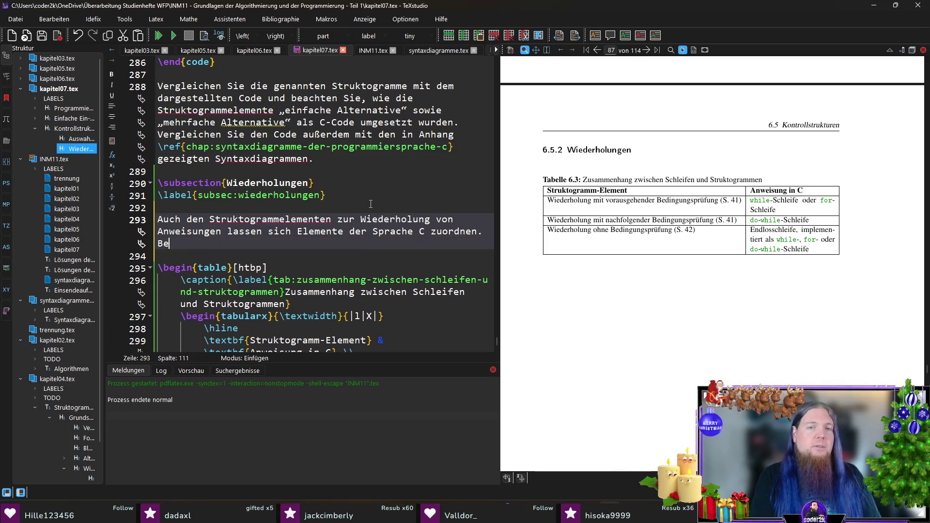
pyautogui.write('trachten Sie dazu ')
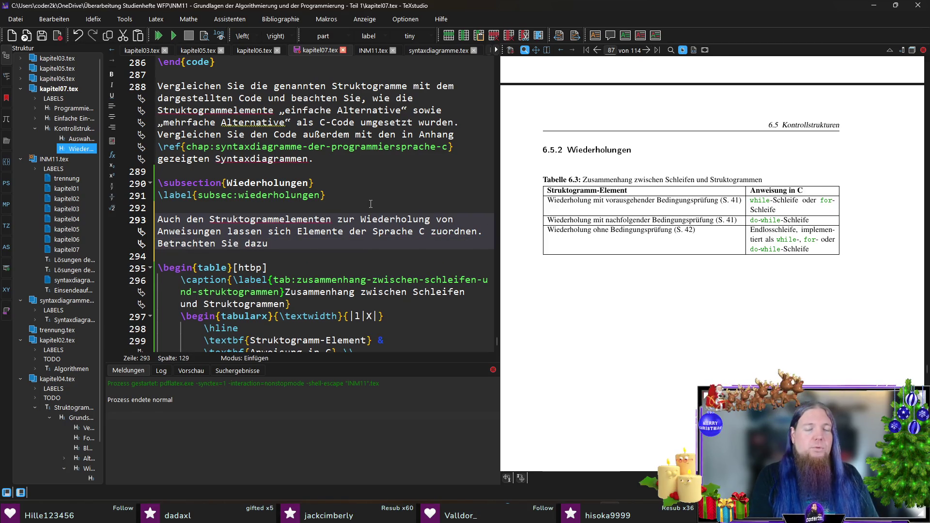
pyautogui.write('Tabelle \ref{tab:')
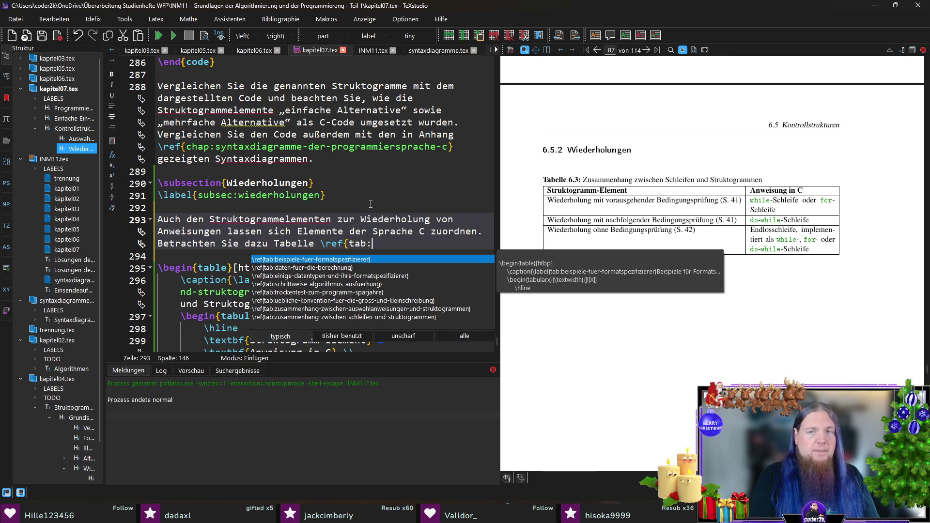
pyautogui.write('zusa')
pyautogui.press('Down')
pyautogui.press('Return')
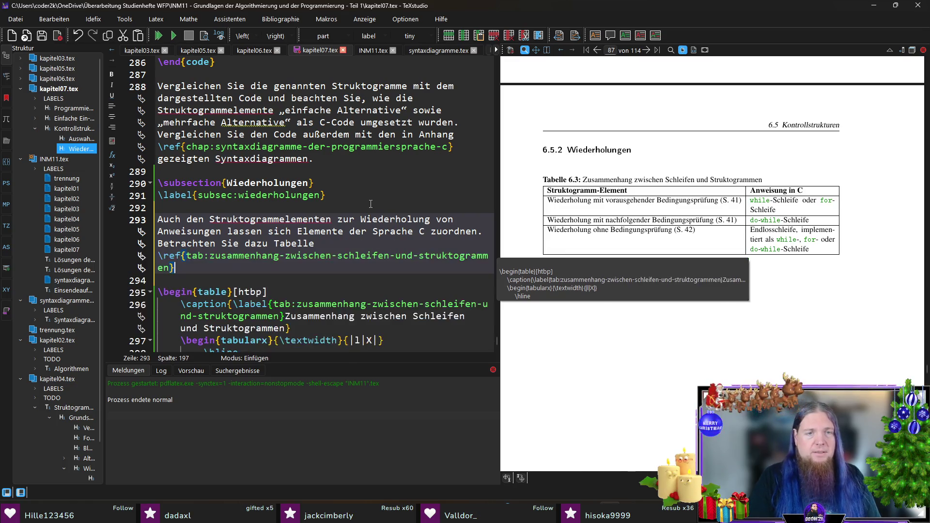
pyautogui.write('.')
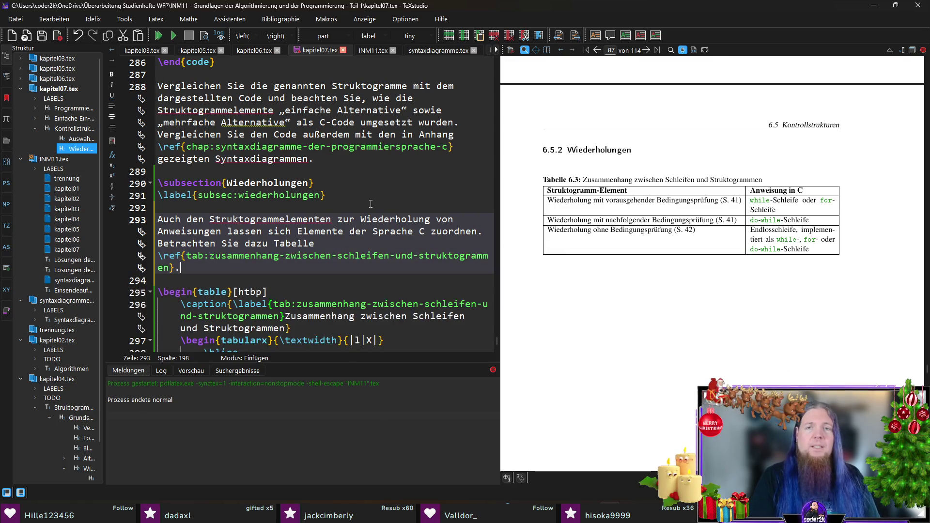
pyautogui.hotkey('ctrl', 's')
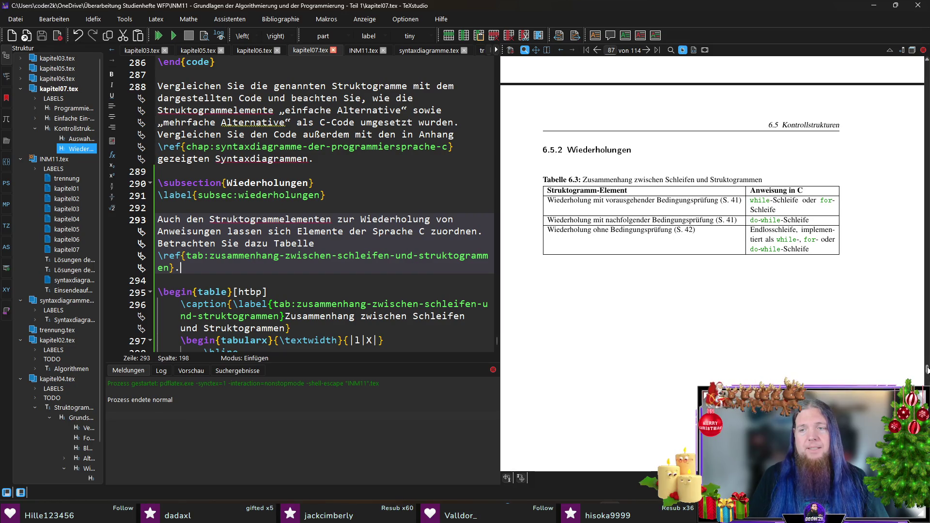
# Step: Scroll the PDF preview to Appendix C's IterationStatement syntax diagram on page 102
pyautogui.moveTo(927, 371); pyautogui.dragTo(928, 424)
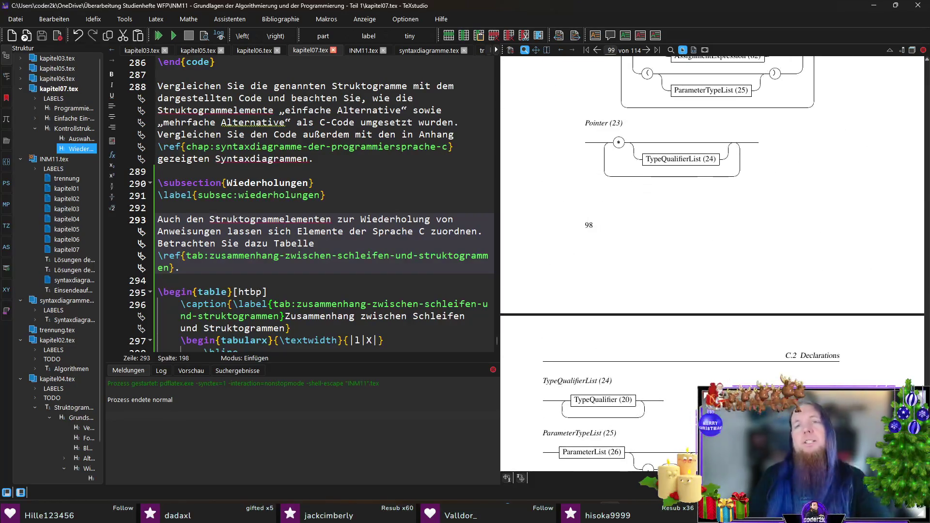
pyautogui.scroll(-10, 769, 311)
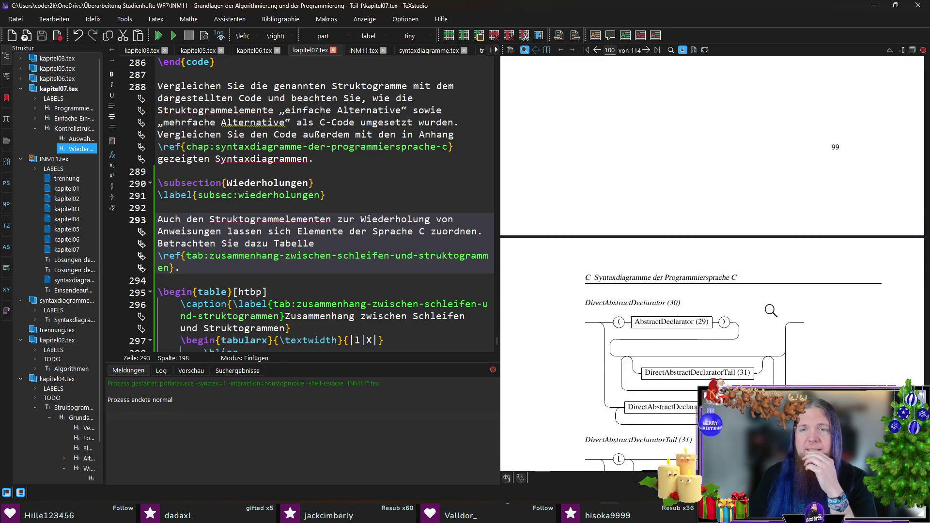
pyautogui.scroll(-3, 770, 311)
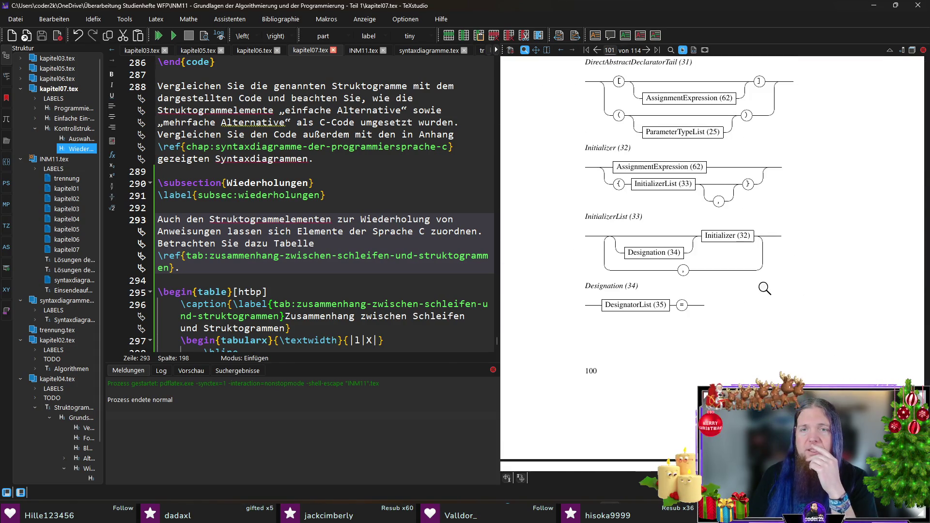
pyautogui.scroll(-8, 765, 289)
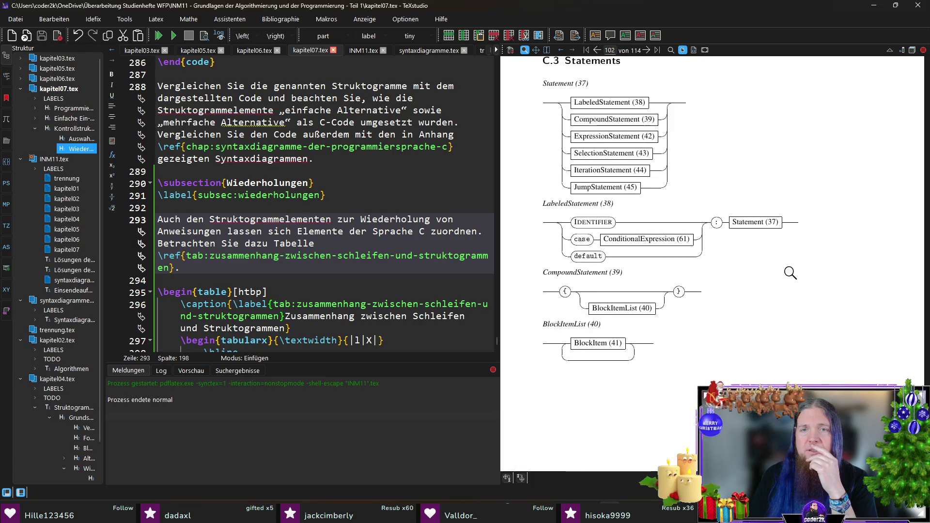
pyautogui.scroll(-2, 634, 269)
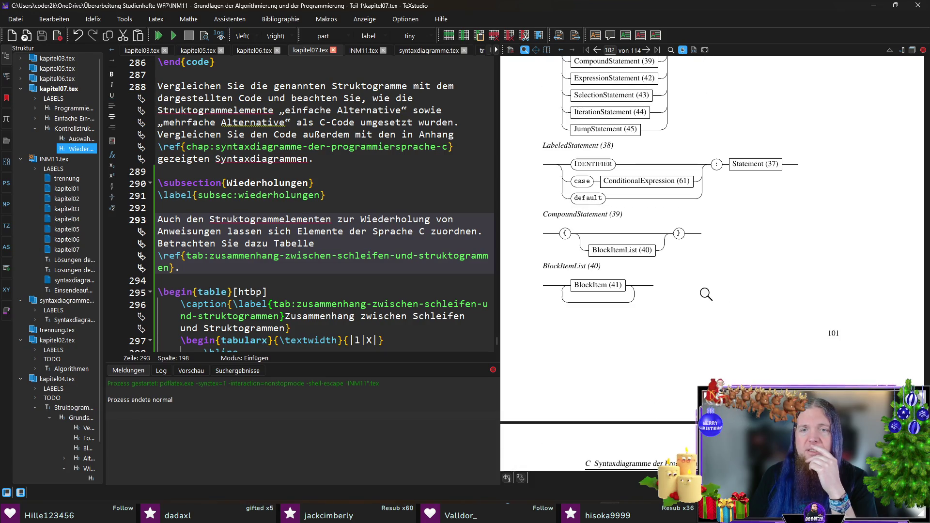
pyautogui.scroll(-2, 697, 286)
pyautogui.scroll(-5, 701, 288)
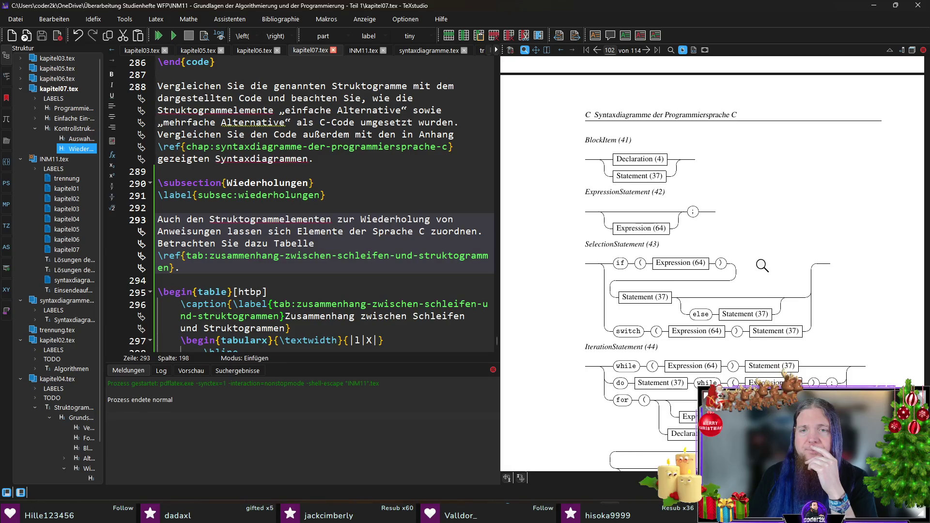
pyautogui.scroll(-3, 762, 265)
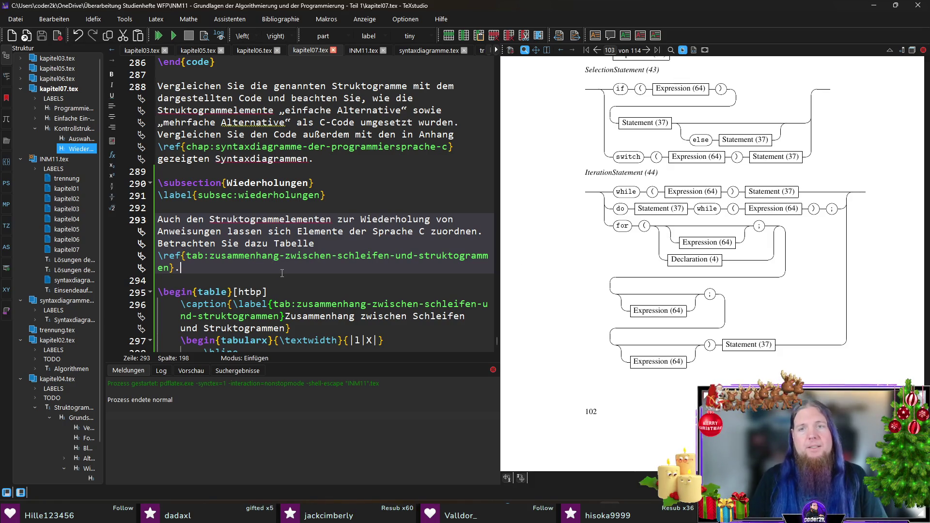
# Step: Add a sentence citing the syntax-diagram appendix and \textit{IterationStatement (44)}, then jump to its source
pyautogui.write(' Sie')
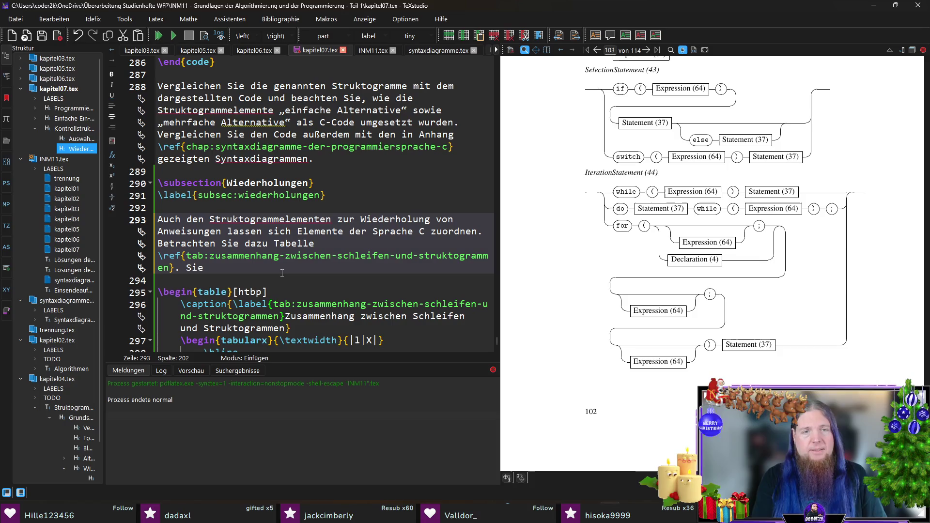
pyautogui.write(' finden das S')
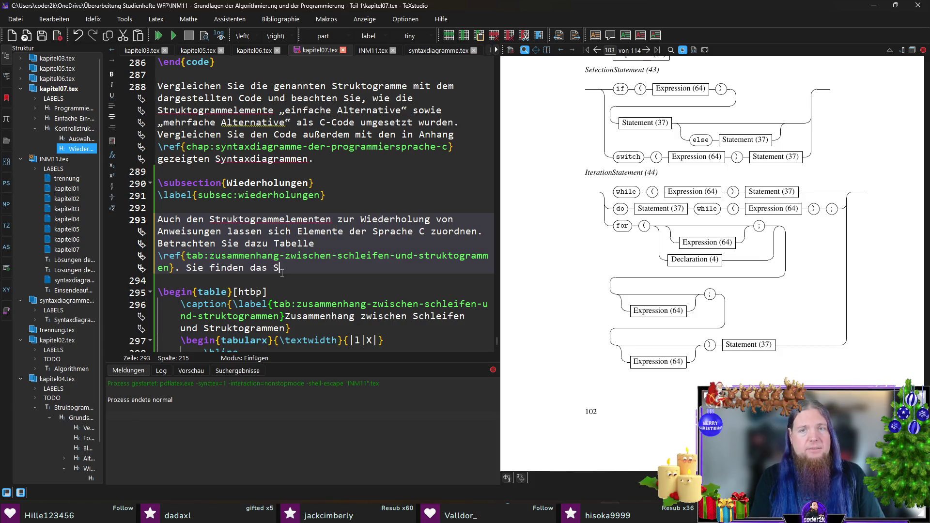
pyautogui.write('yntaxdiagramm')
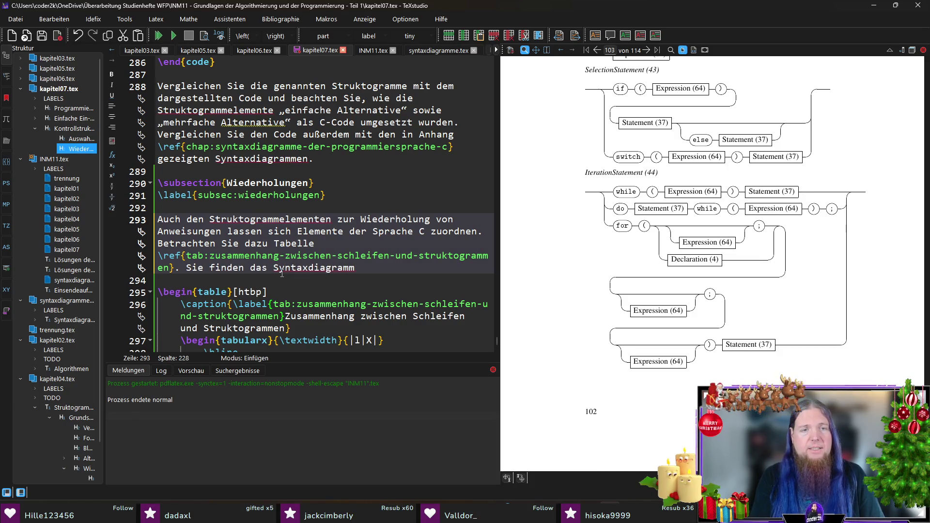
pyautogui.write(' für die ')
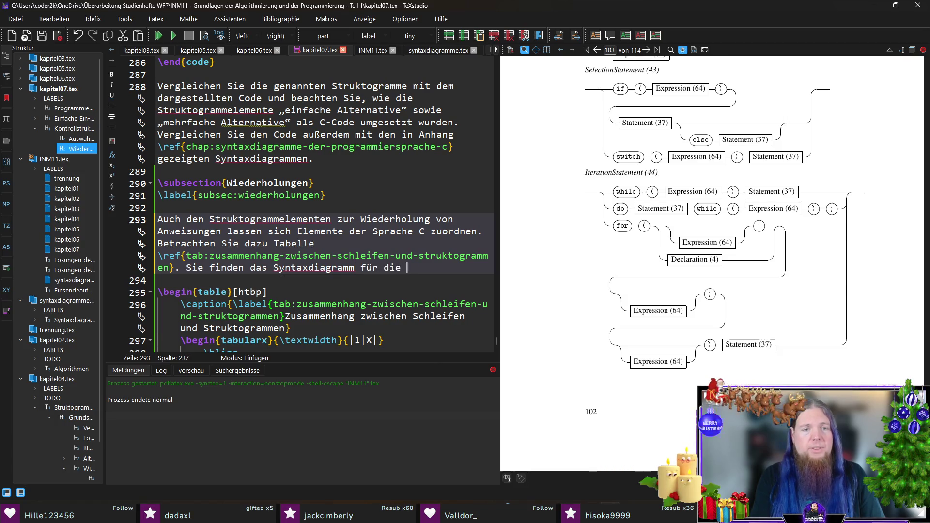
pyautogui.write('verschiedenen Schleife')
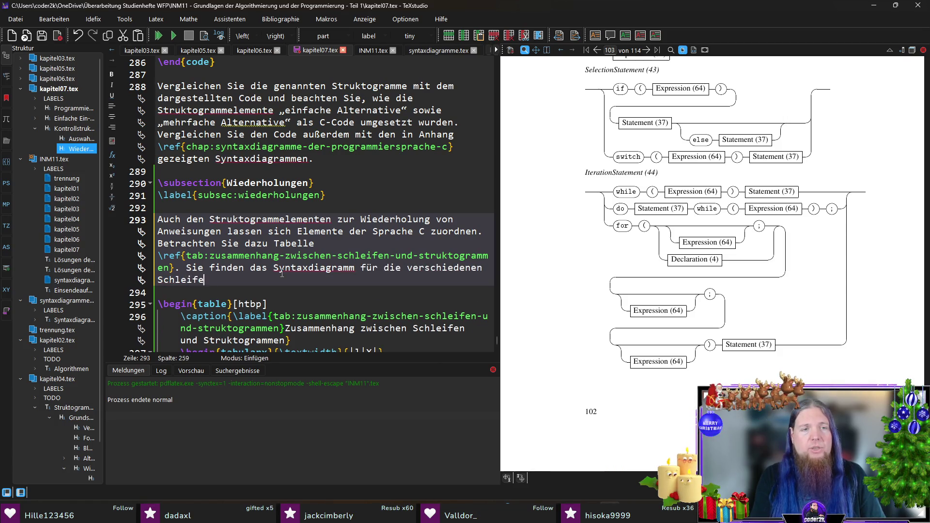
pyautogui.write('narten in Anhang')
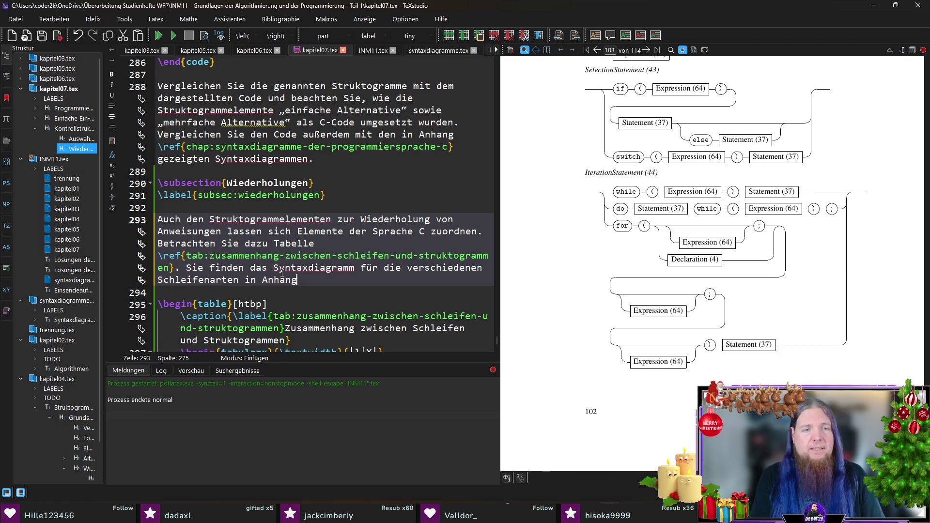
pyautogui.write(' \\ref{')
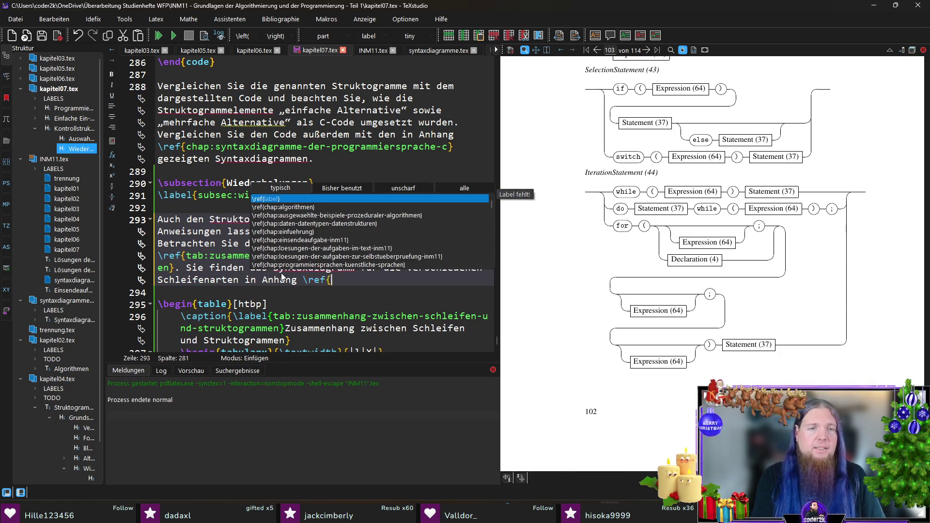
pyautogui.write('chap:')
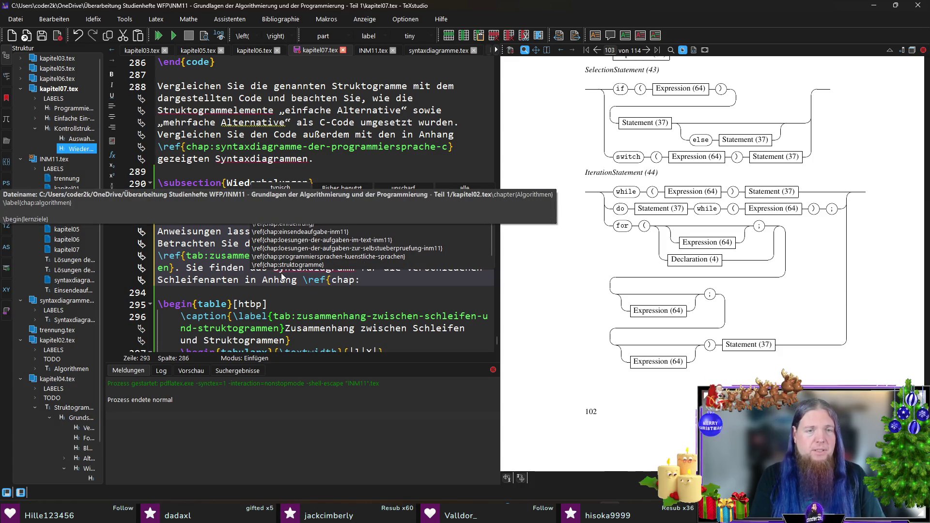
pyautogui.write('syn')
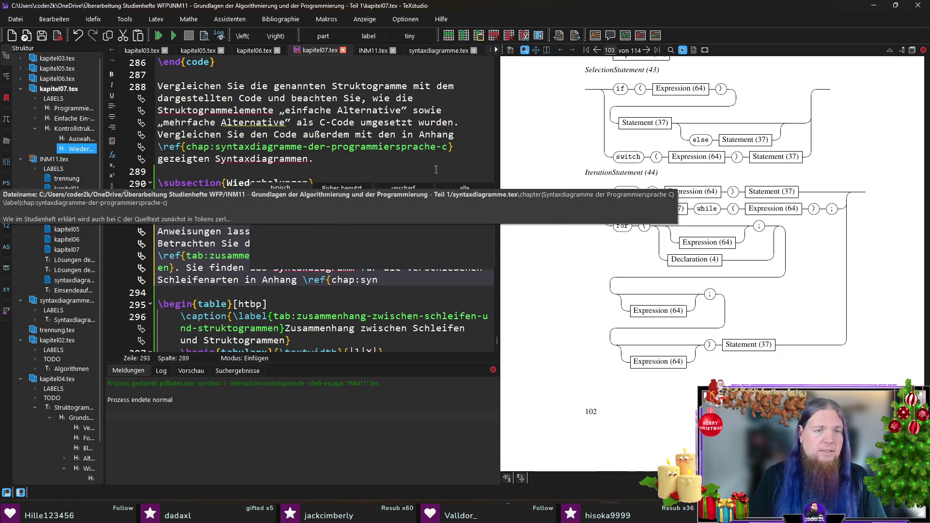
pyautogui.press('Return')
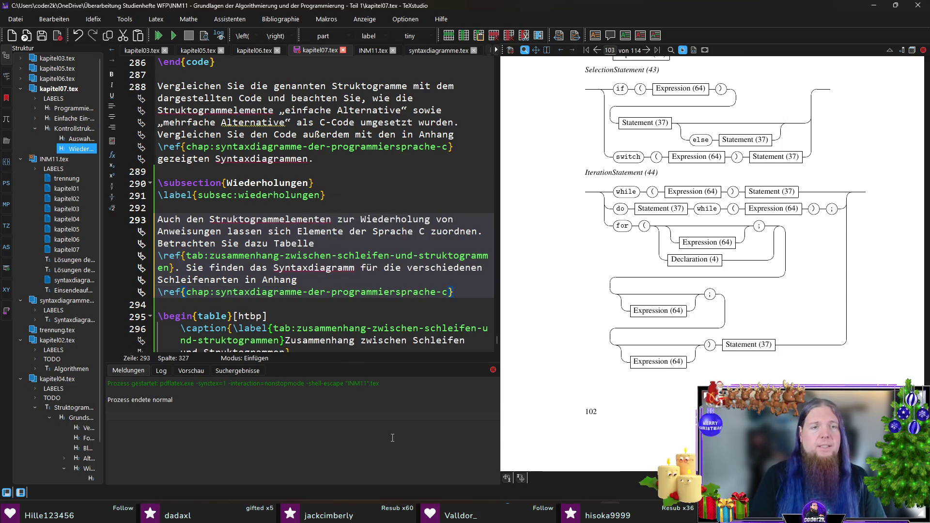
pyautogui.write('. ')
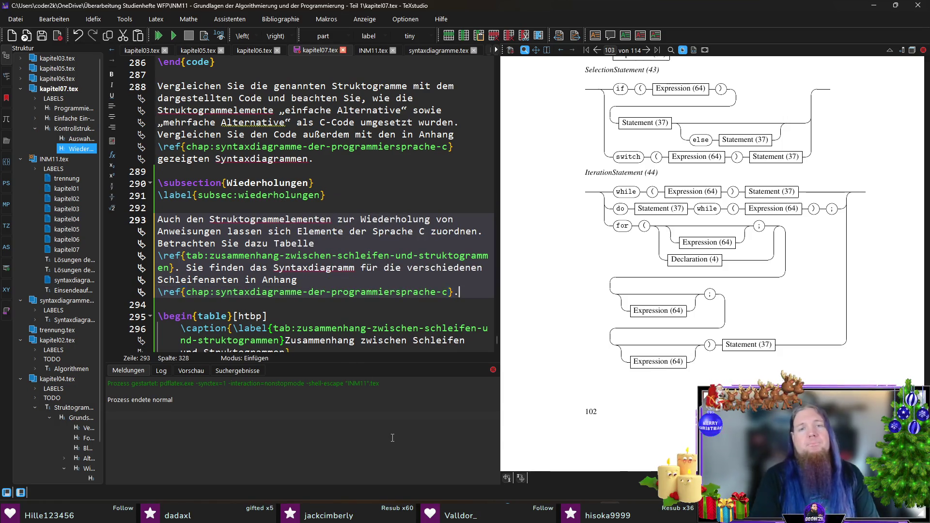
pyautogui.write('Betrachten Sie ')
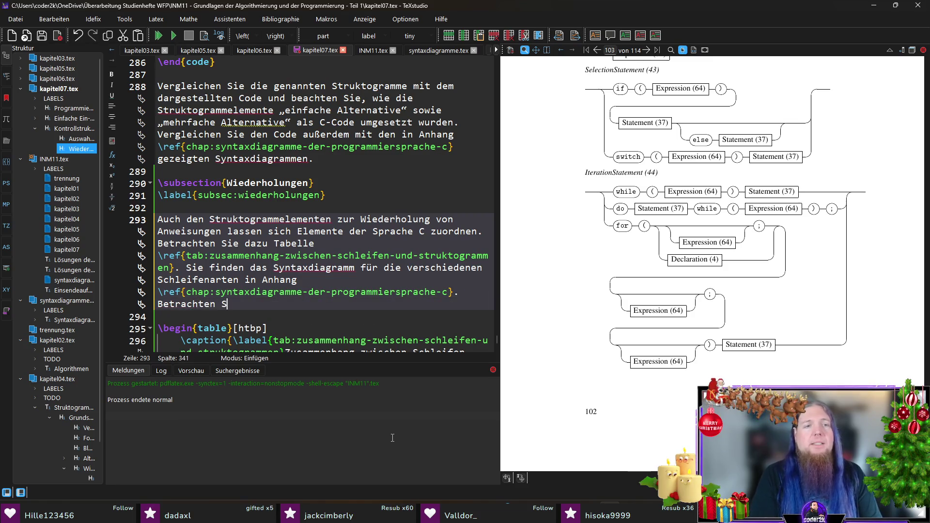
pyautogui.write('insbesondere ')
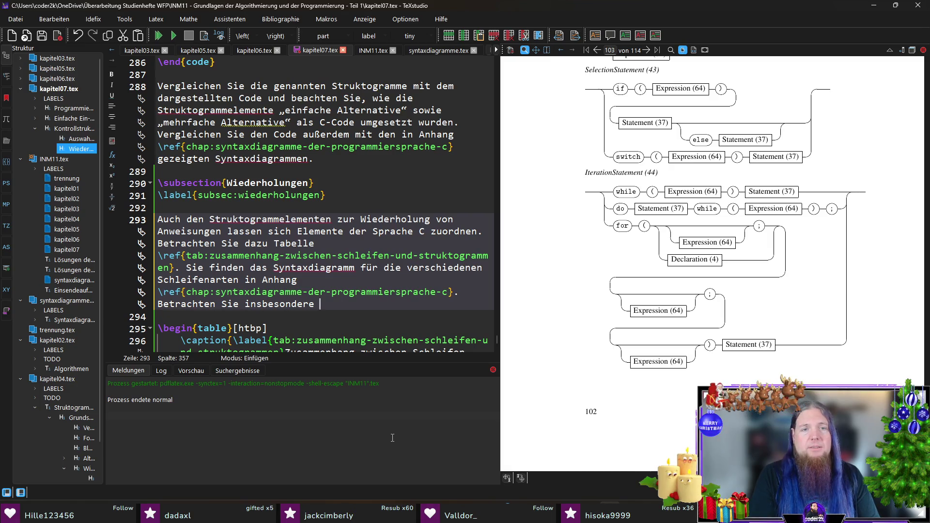
pyautogui.write('das Syntaxdiagramm')
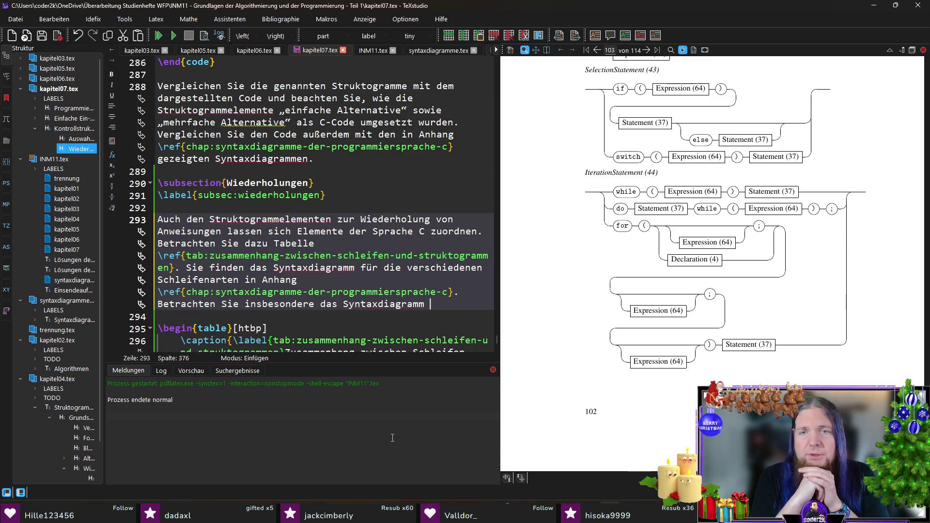
pyautogui.write('extit{IterationStatement (44)')
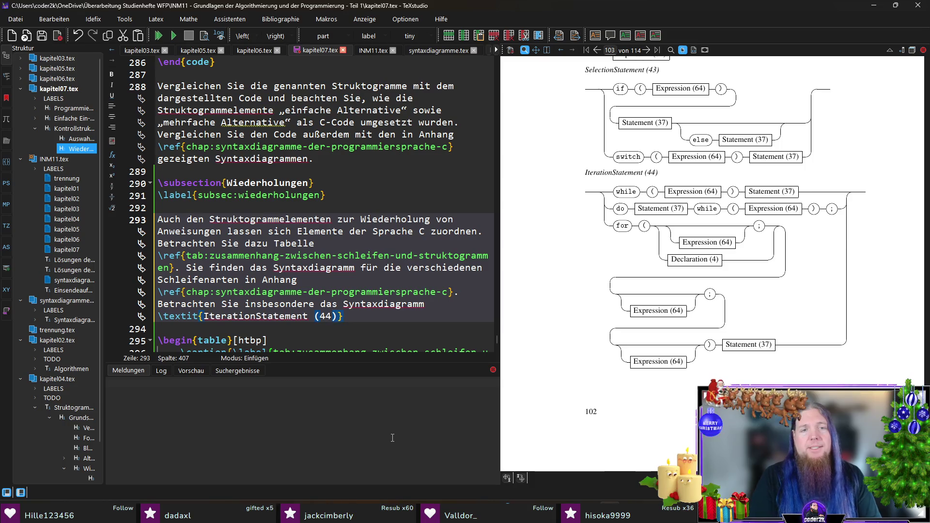
pyautogui.write('.')
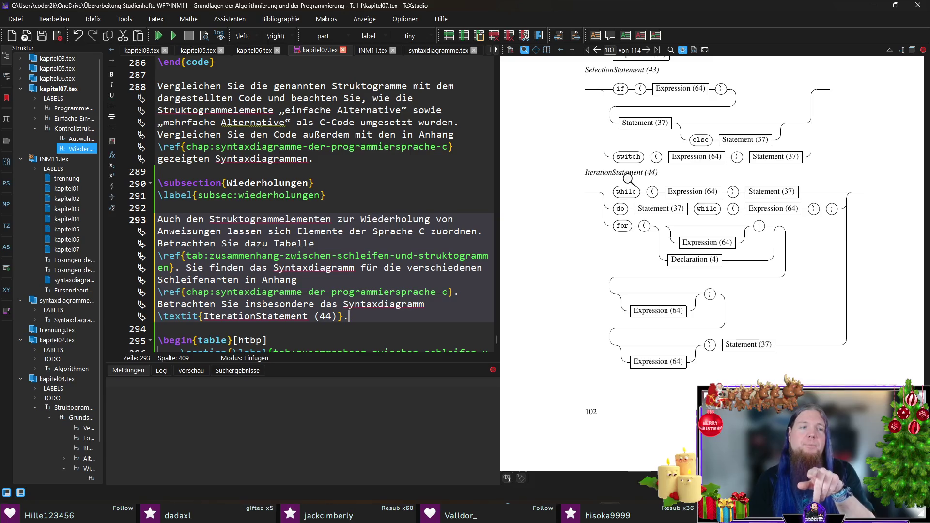
pyautogui.keyDown('ctrl'); pyautogui.click(600, 172); pyautogui.keyUp('ctrl')
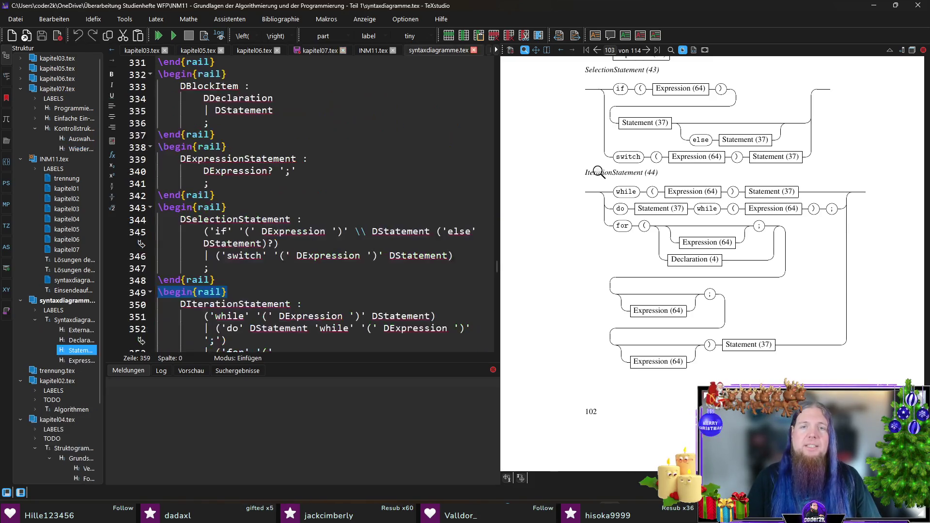
# Step: Add \label{rail:iteration-statement} to the IterationStatement diagram in syntaxdiagramme.tex, save, and go back to kapitel07.tex
pyautogui.scroll(-4, 279, 272)
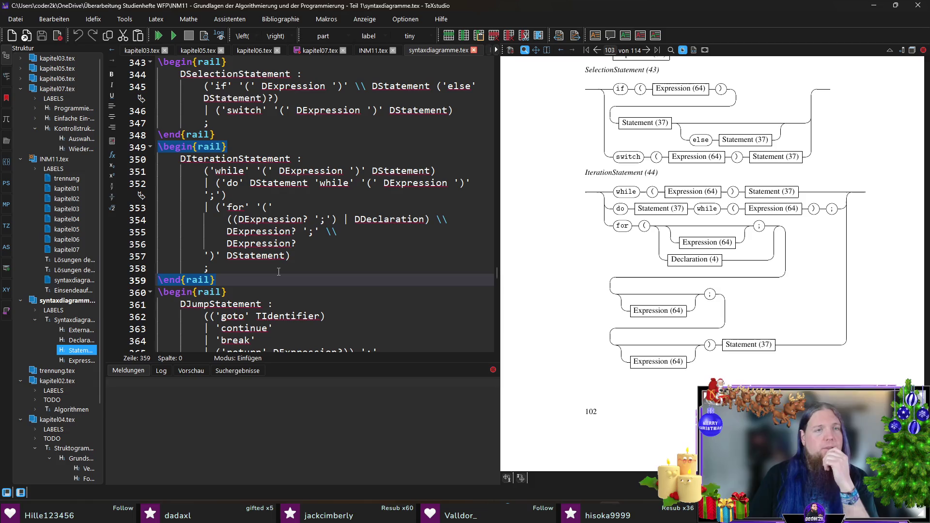
pyautogui.click(227, 136)
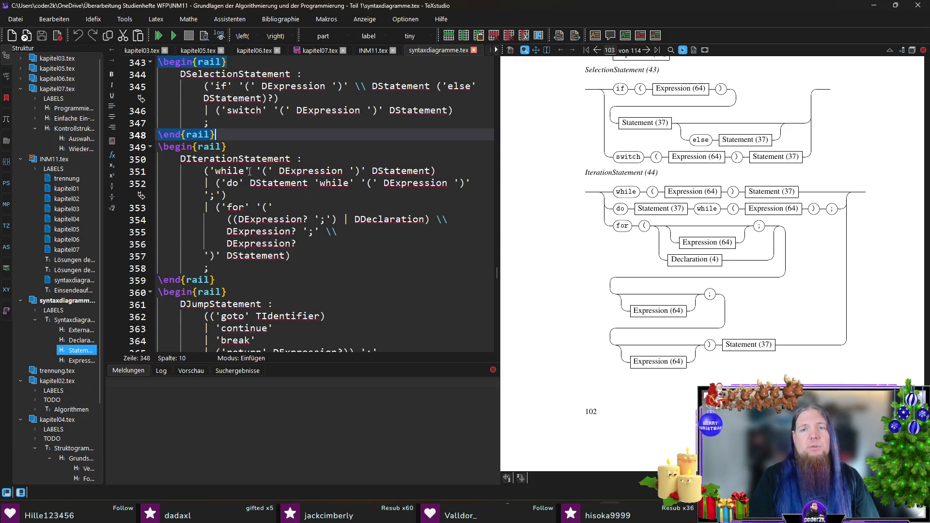
pyautogui.press('Return')
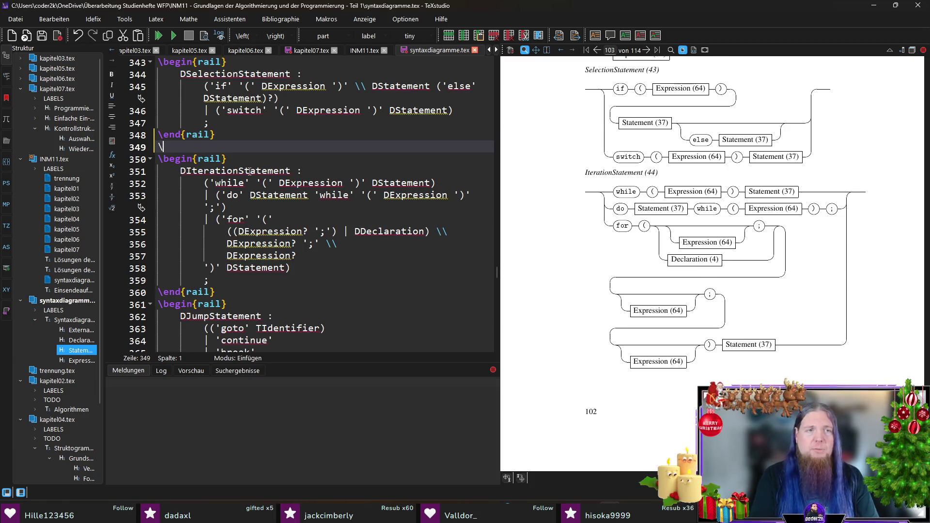
pyautogui.write('\\label{')
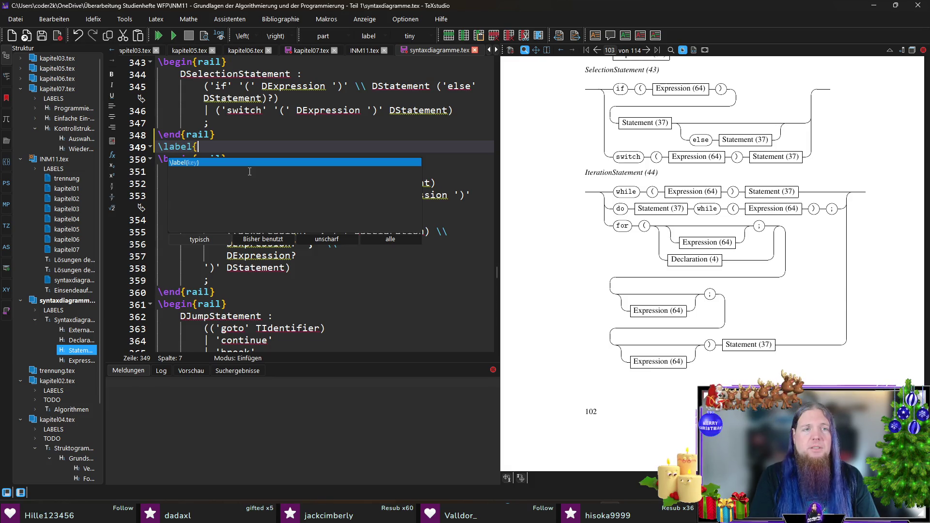
pyautogui.write('rail:')
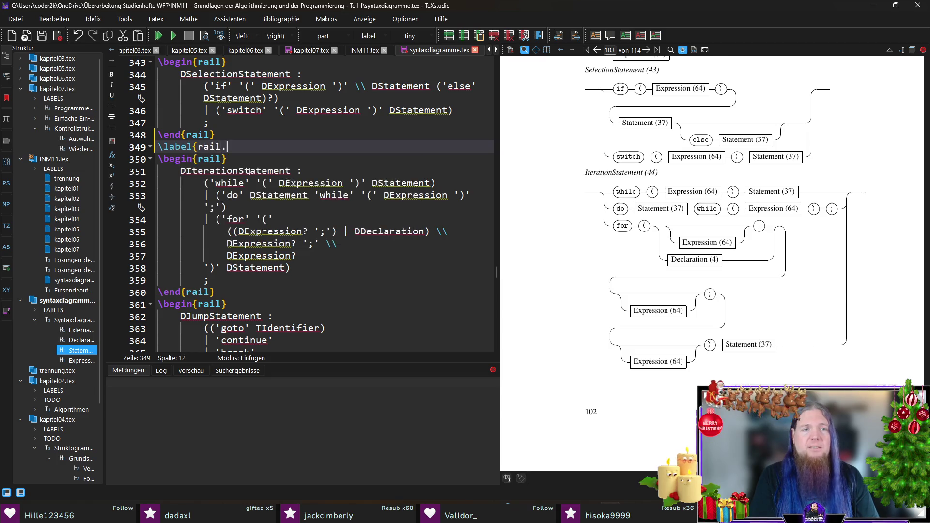
pyautogui.write('iteration')
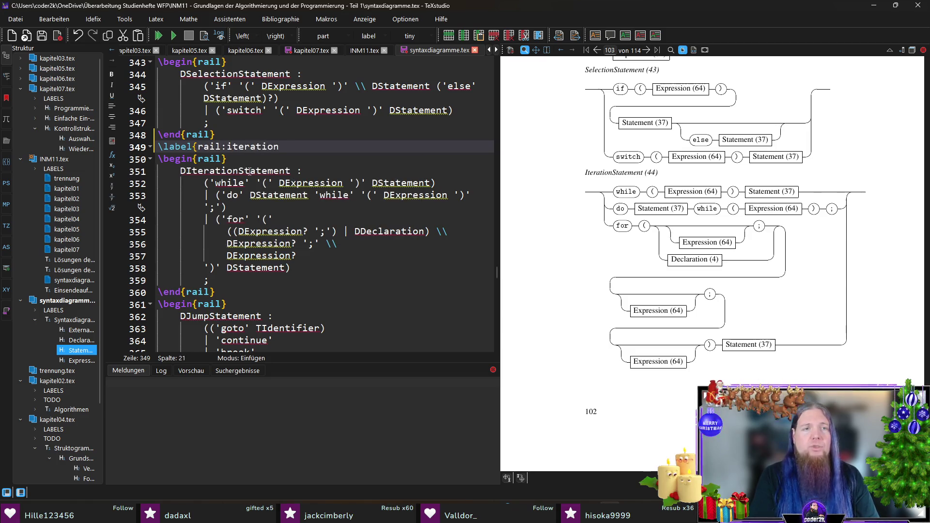
pyautogui.write('-statement}')
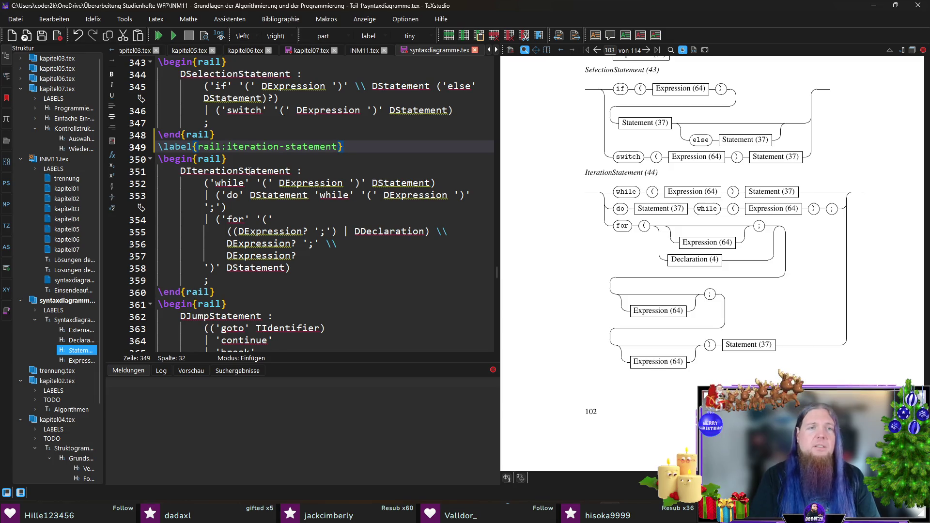
pyautogui.hotkey('ctrl', 's')
pyautogui.click(294, 50)
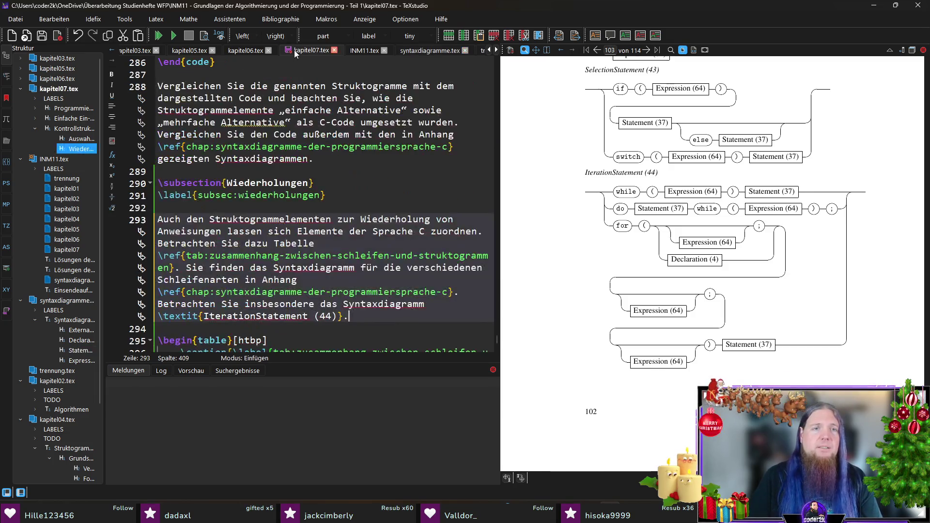
# Step: Replace the final period with '(siehe S. \pageref{rail:iteration-statement}).' and compile
pyautogui.press('BackSpace')
pyautogui.write('(siehe S.')
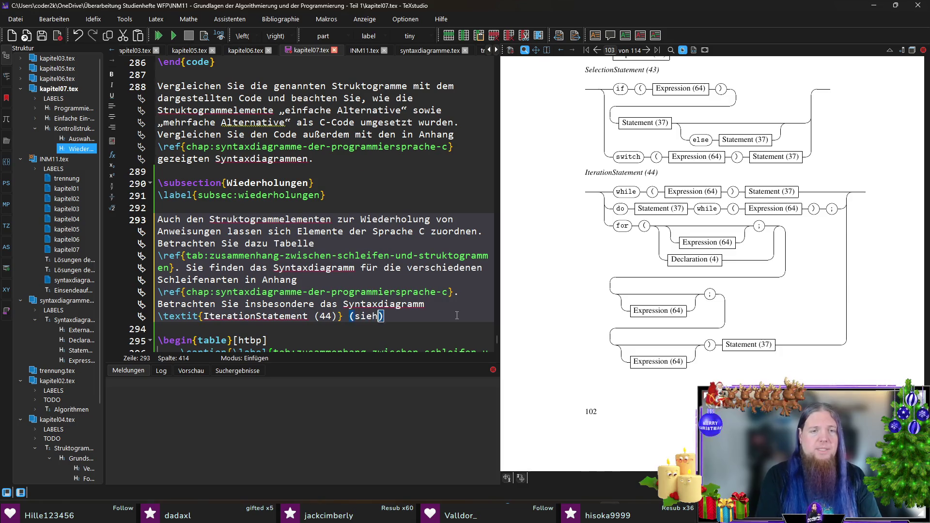
pyautogui.write(' \\pageref{')
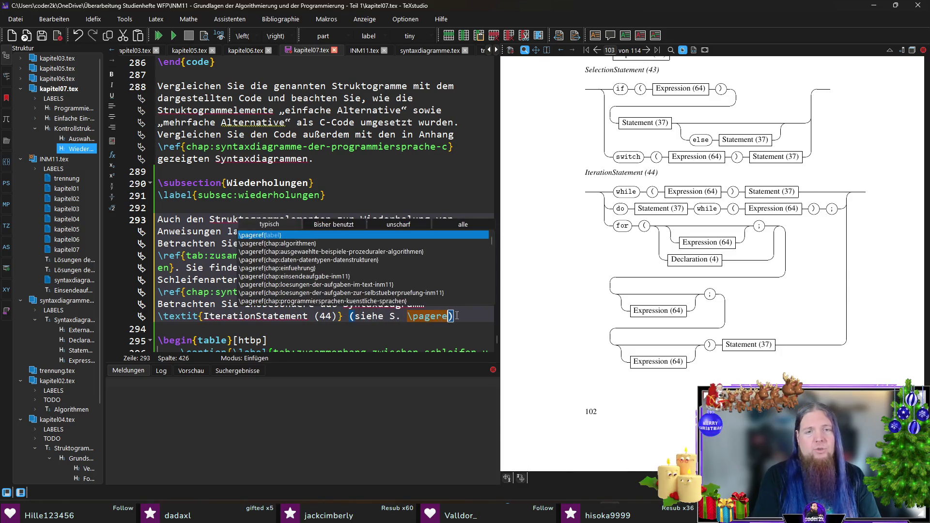
pyautogui.write('rail:')
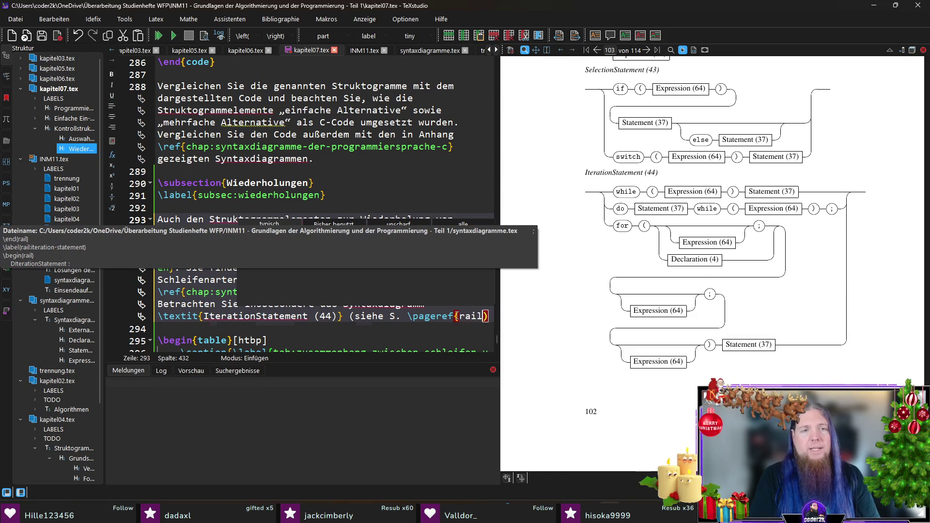
pyautogui.press('Return')
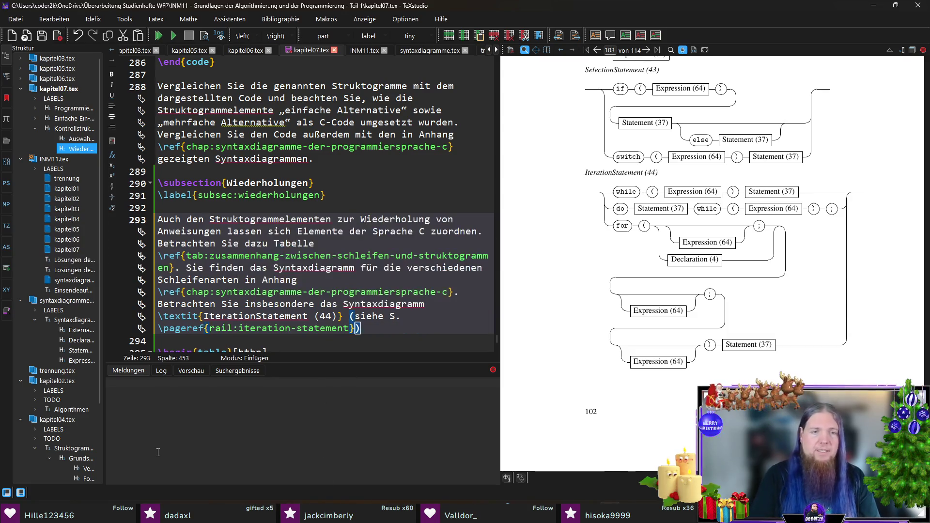
pyautogui.write('.')
pyautogui.press('F5')
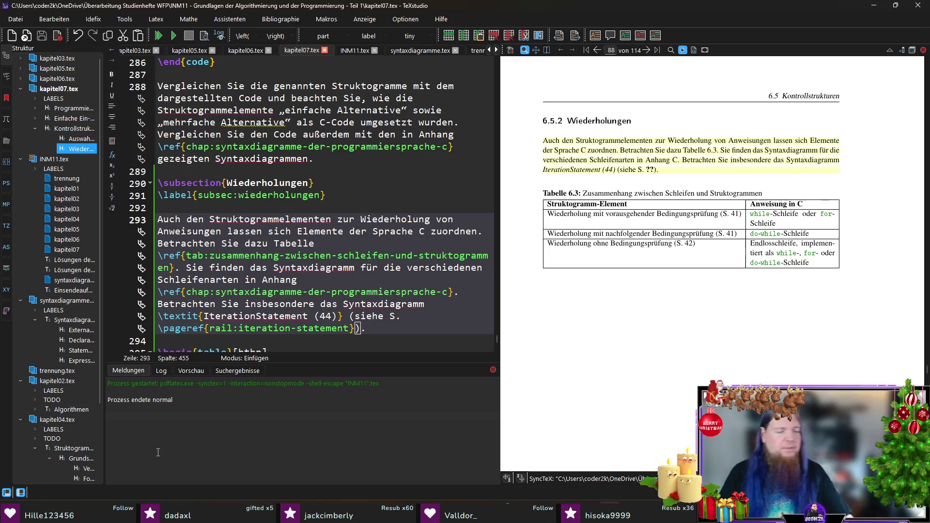
# Step: Recompile so the reference shows S. 102, follow it to the diagram, then return below the table
pyautogui.press('F5')
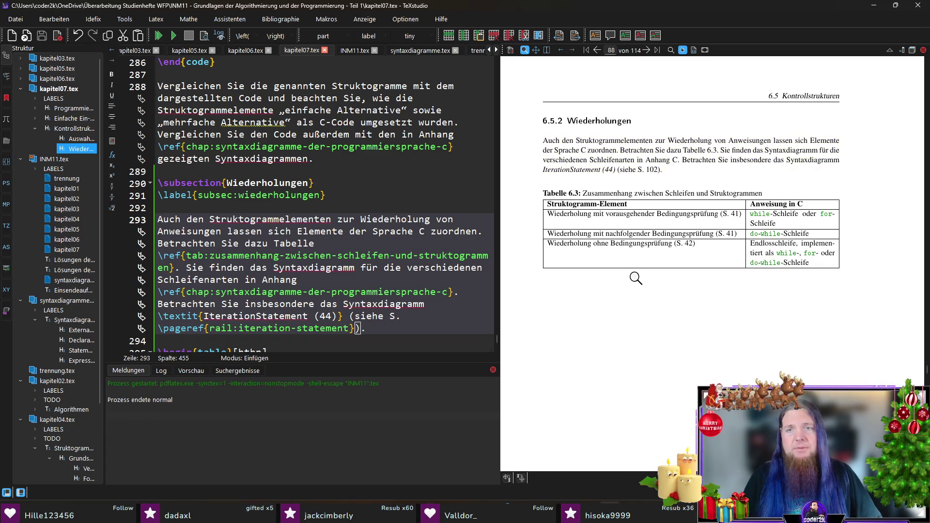
pyautogui.click(652, 170)
pyautogui.scroll(-3, 771, 304)
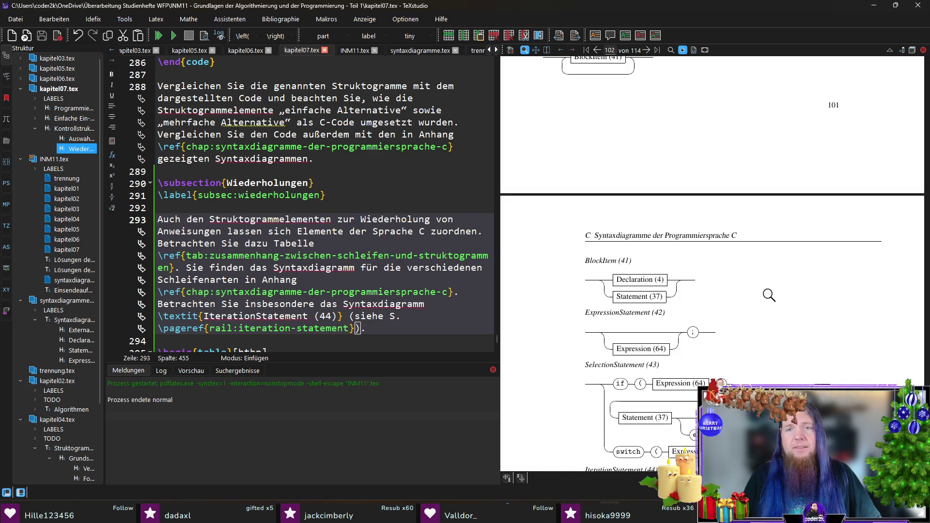
pyautogui.scroll(3, 768, 293)
pyautogui.scroll(-8, 751, 310)
pyautogui.scroll(-3, 731, 316)
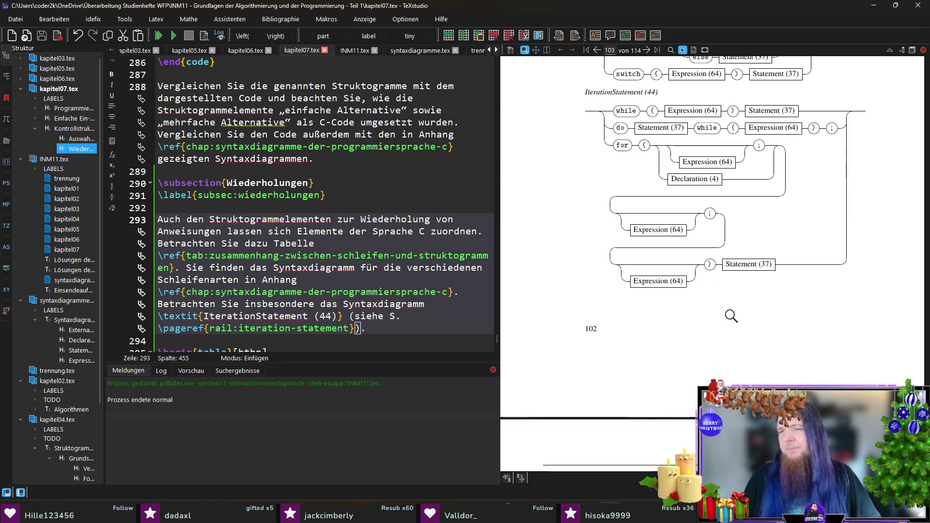
pyautogui.scroll(3, 727, 320)
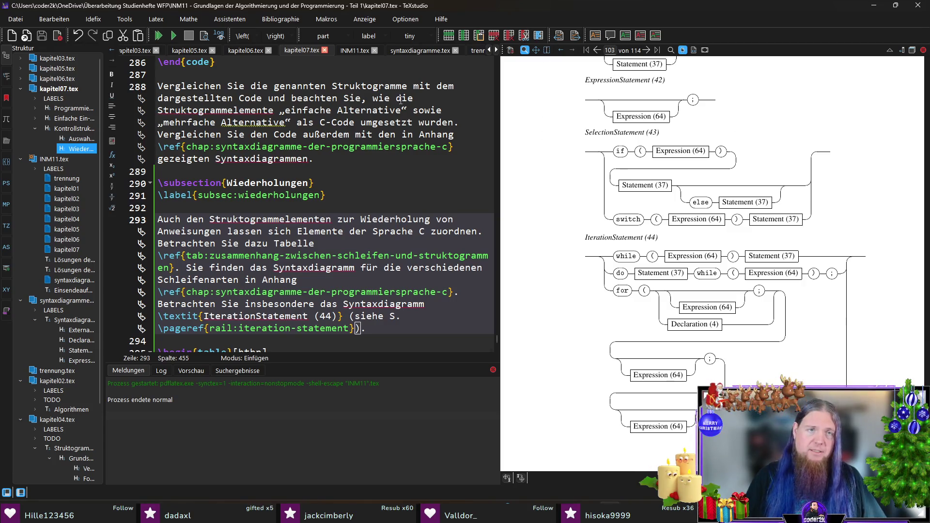
pyautogui.scroll(-10, 397, 287)
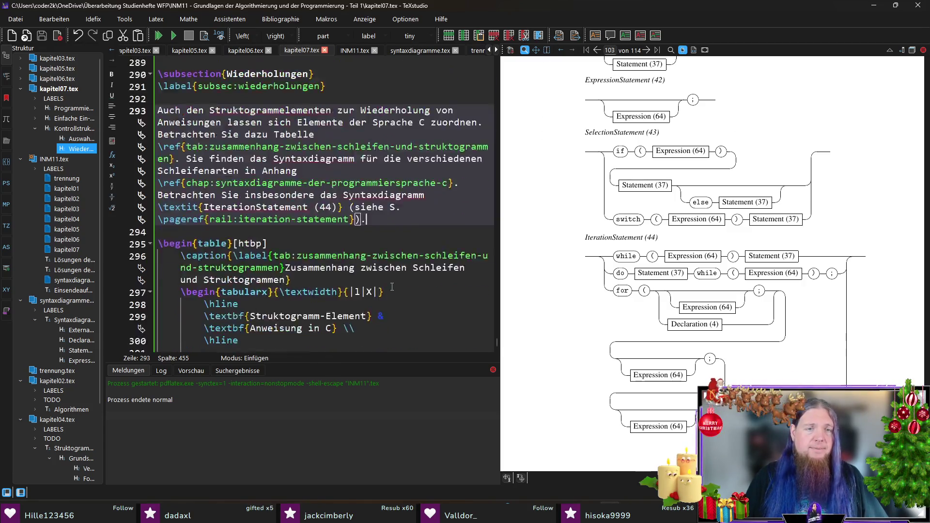
pyautogui.click(271, 340)
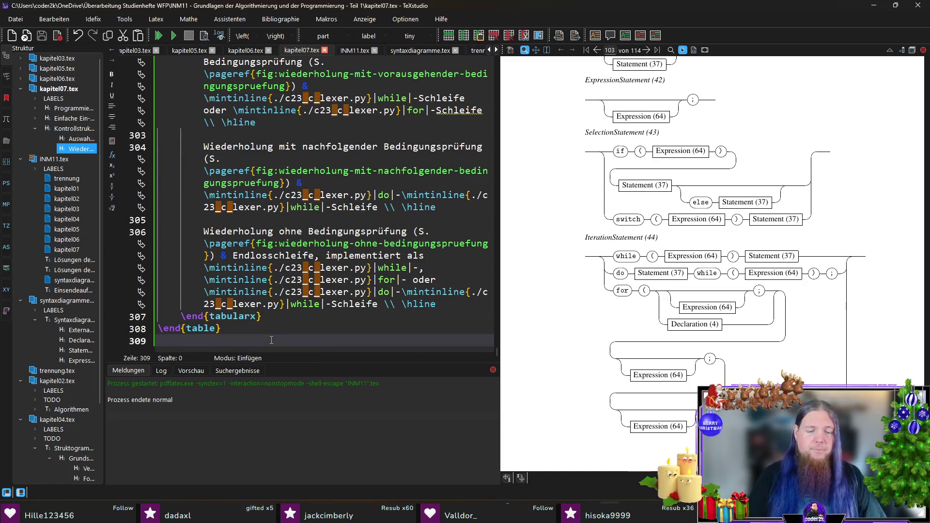
# Step: Write 'Wir demonstrieren die Benutzung der verschiedenen Schleifenarten anhand mehrerer Beispiele' plus the Quersumme sentence
pyautogui.press('Return')
pyautogui.write('Wir betrachten')
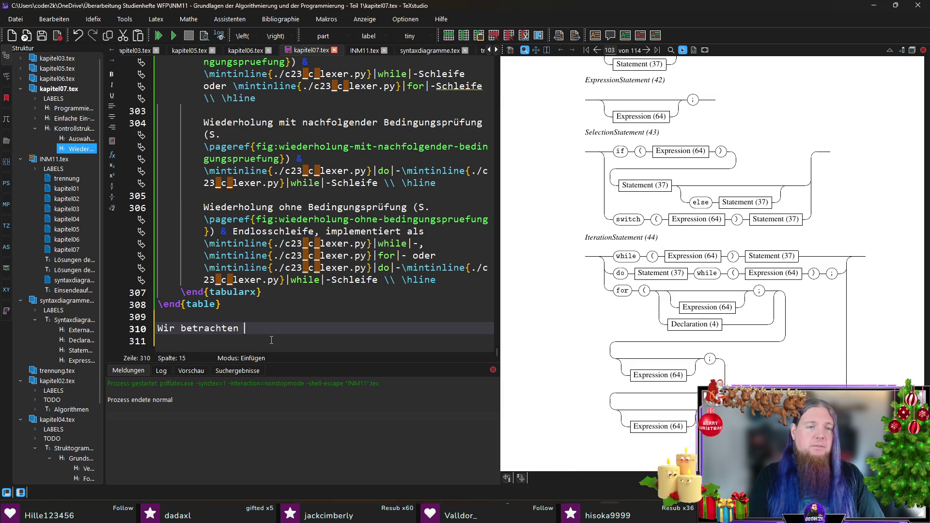
pyautogui.hotkey('ctrl', 'shift', 'Left')
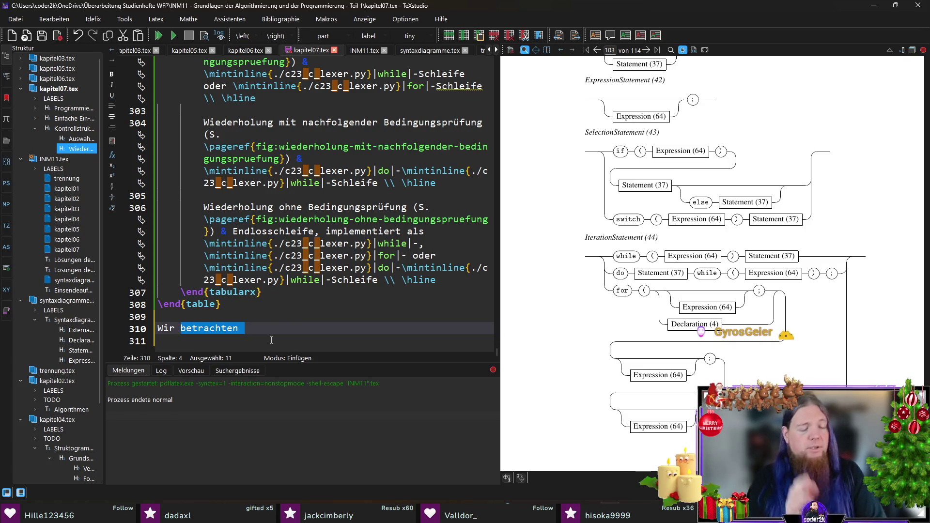
pyautogui.write('demonstrieren ')
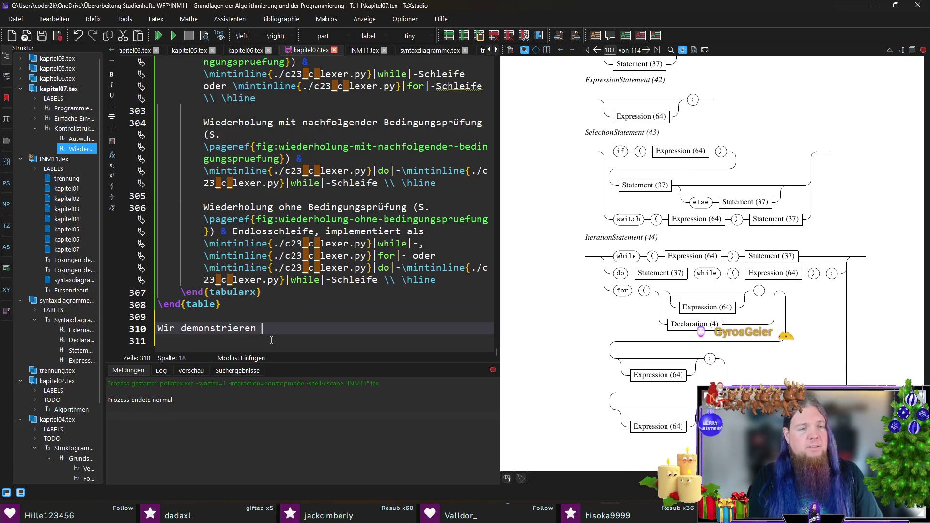
pyautogui.write('die versc')
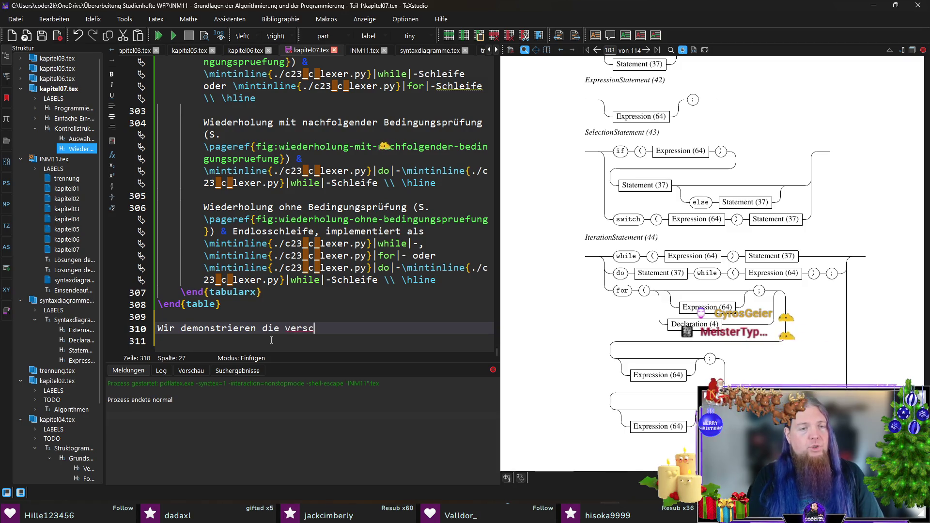
pyautogui.press('BackSpace')
pyautogui.press('BackSpace')
pyautogui.press('BackSpace')
pyautogui.press('BackSpace')
pyautogui.press('BackSpace')
pyautogui.write('Benutzung d')
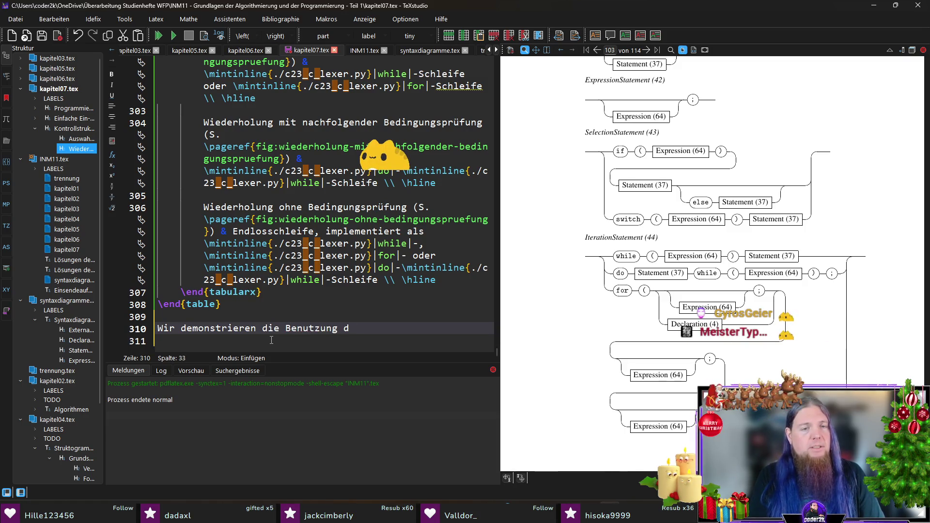
pyautogui.write('er verschiedenen Schl')
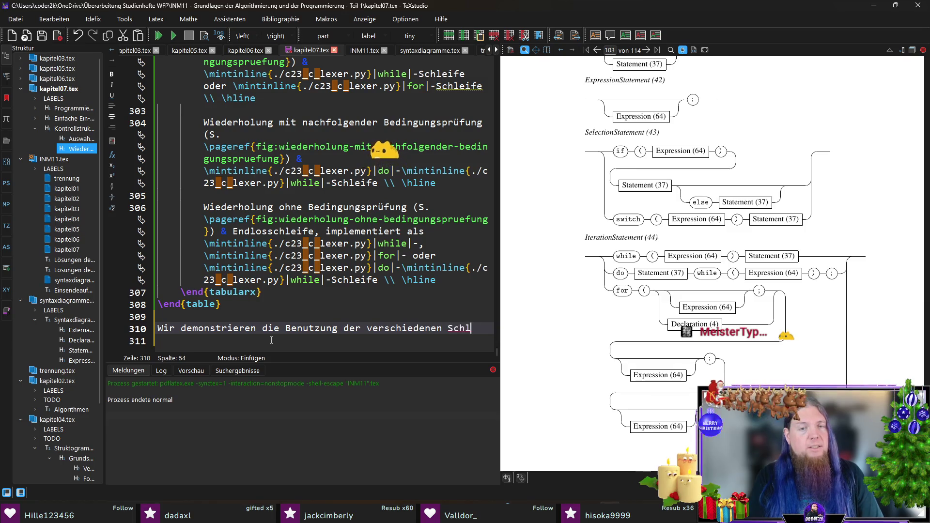
pyautogui.write('eifenarten ')
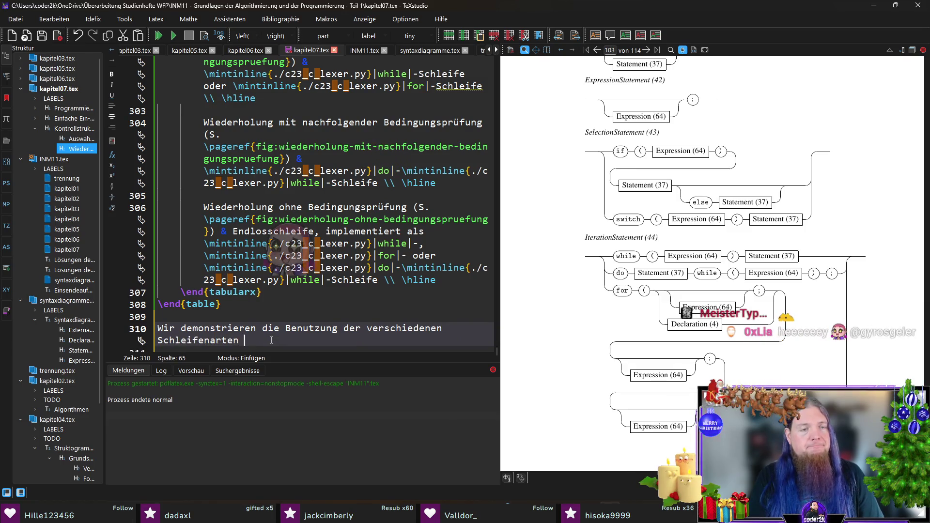
pyautogui.write('anhand m')
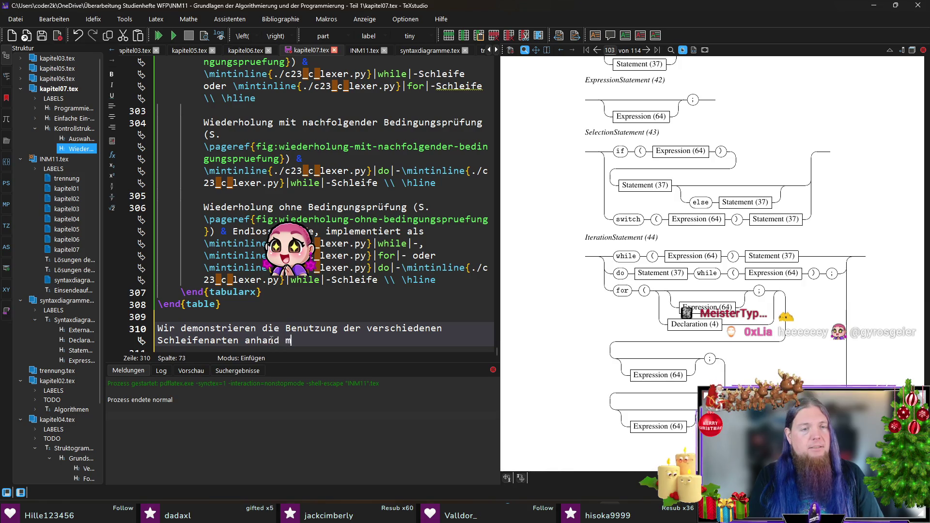
pyautogui.write('ehrerer Beispiele.')
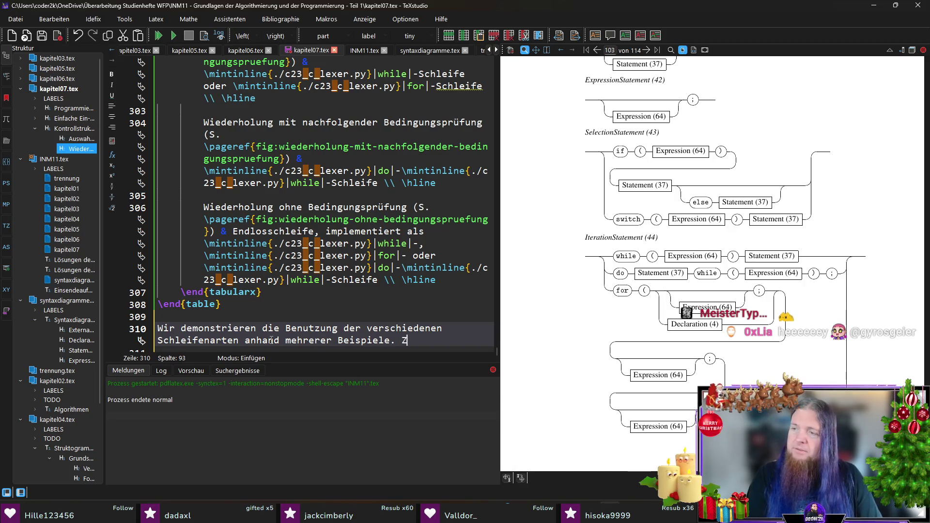
pyautogui.write(' Zu')
pyautogui.press('BackSpace')
pyautogui.press('BackSpace')
pyautogui.write('m ersten Beispiel geht es darum, die Quersumme einer Zahl zu berechnen.')
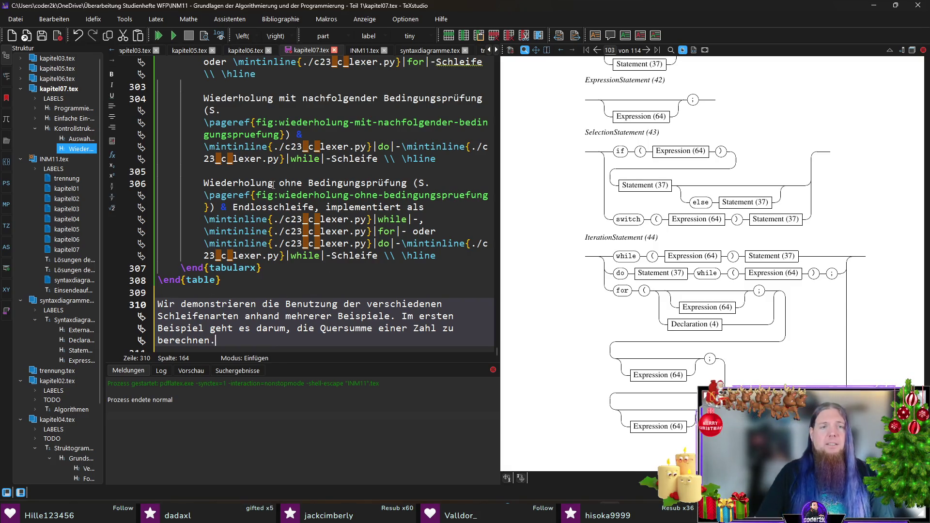
pyautogui.scroll(10, 273, 185)
pyautogui.click(199, 147)
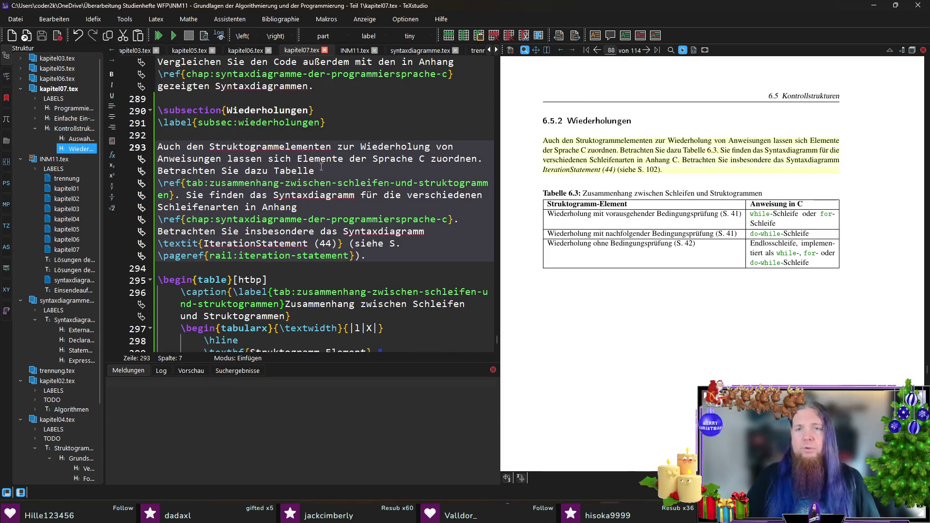
pyautogui.scroll(15, 814, 255)
pyautogui.scroll(10, 814, 255)
pyautogui.scroll(10, 813, 254)
pyautogui.scroll(10, 814, 254)
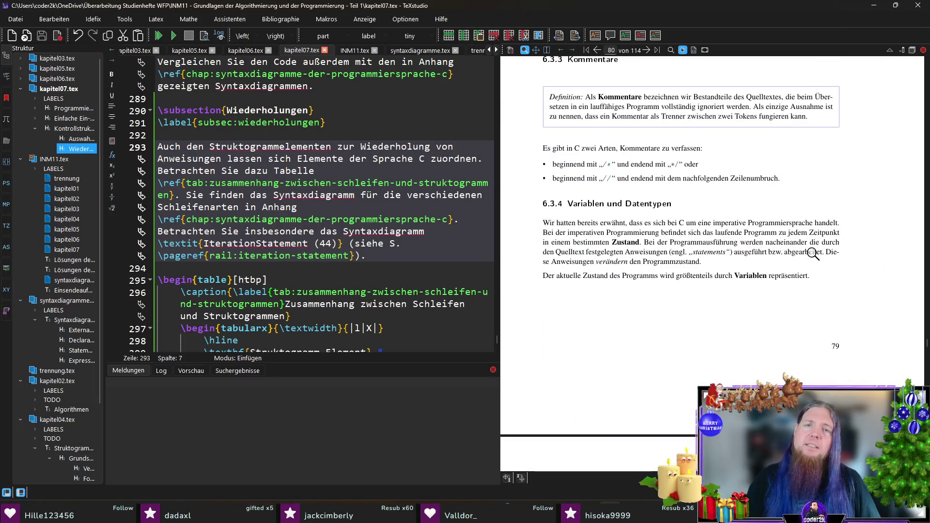
pyautogui.scroll(10, 814, 254)
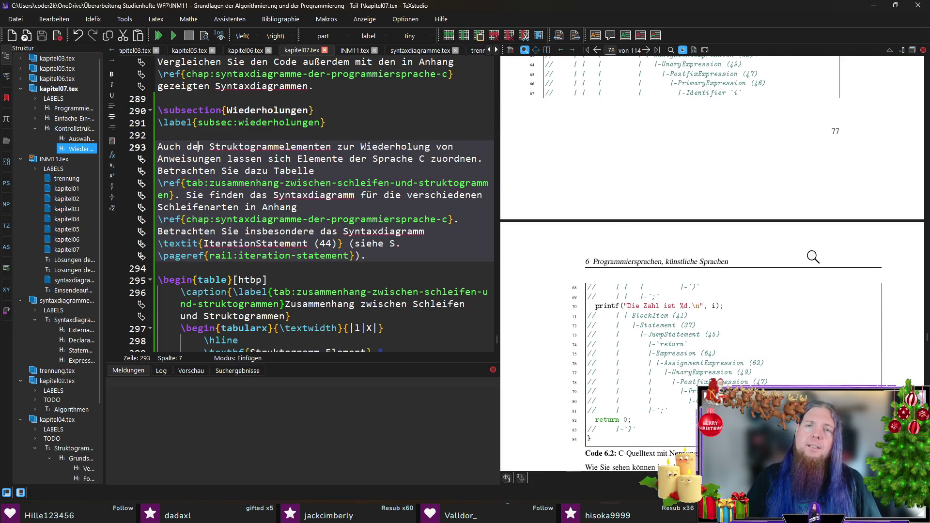
pyautogui.scroll(20, 813, 257)
pyautogui.scroll(-3, 813, 257)
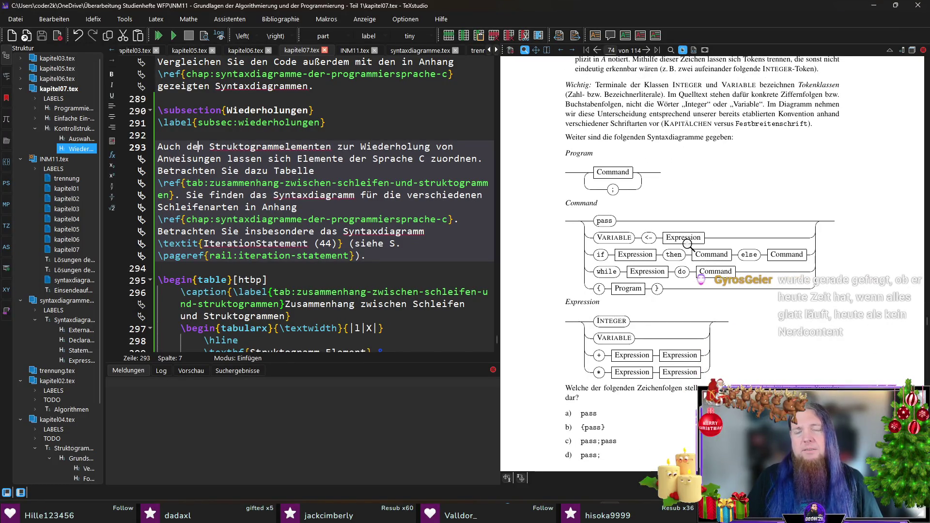
pyautogui.scroll(15, 740, 224)
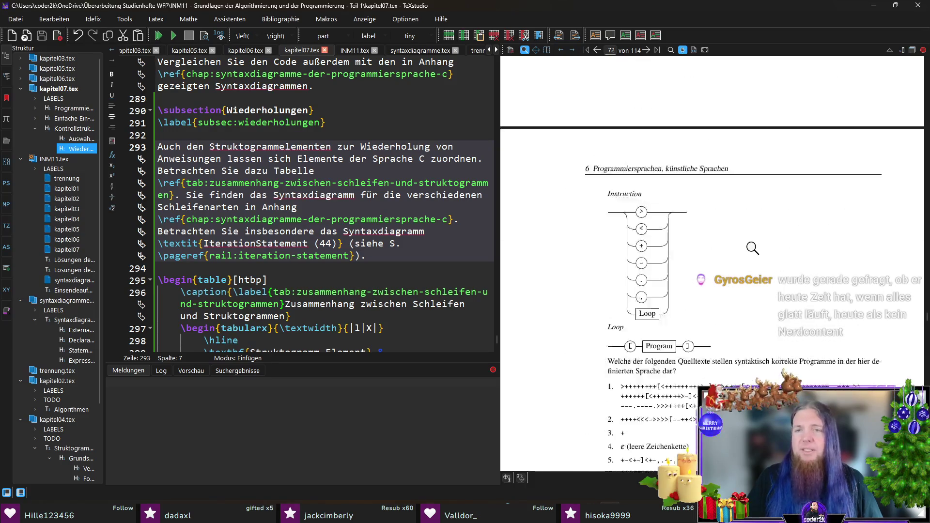
pyautogui.scroll(20, 752, 247)
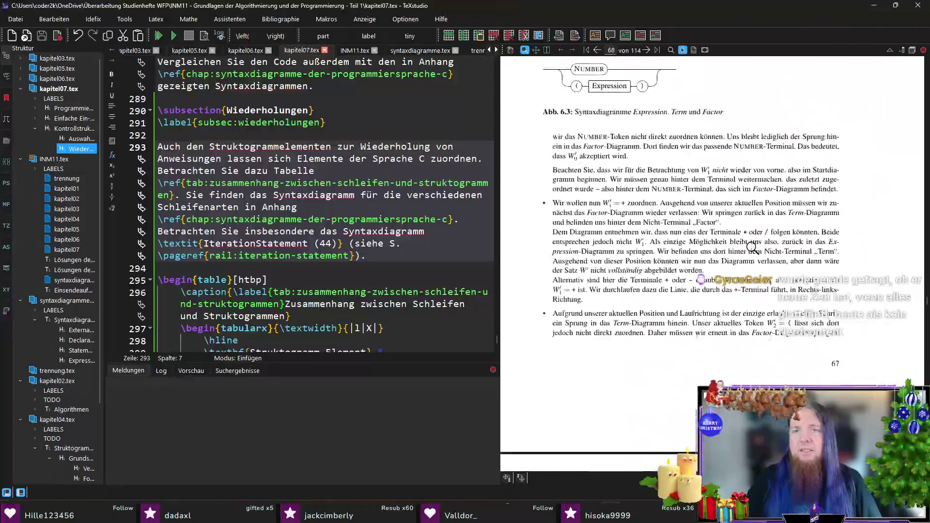
pyautogui.scroll(20, 753, 248)
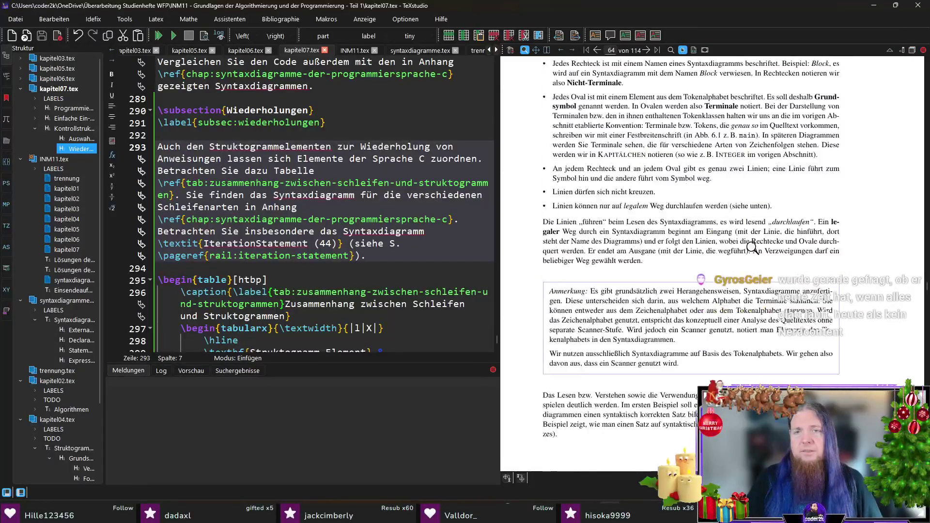
pyautogui.scroll(20, 752, 247)
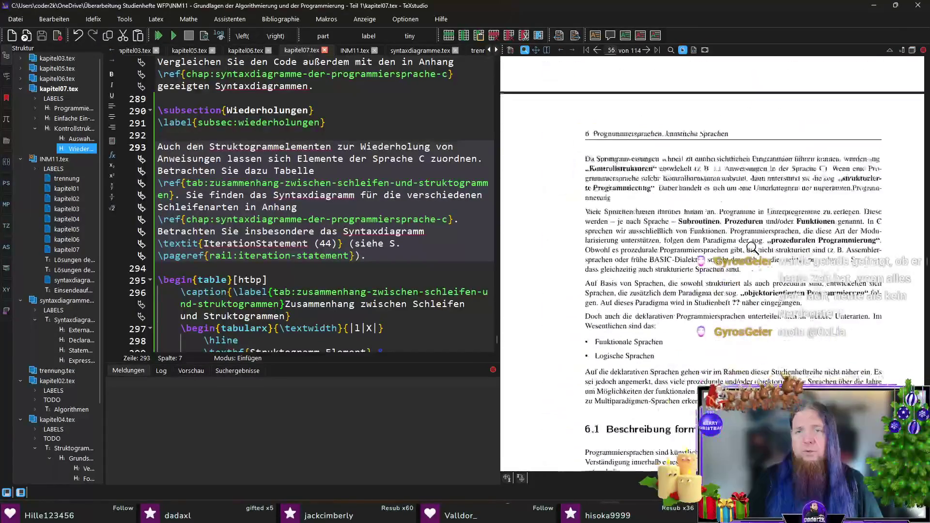
pyautogui.scroll(12, 752, 247)
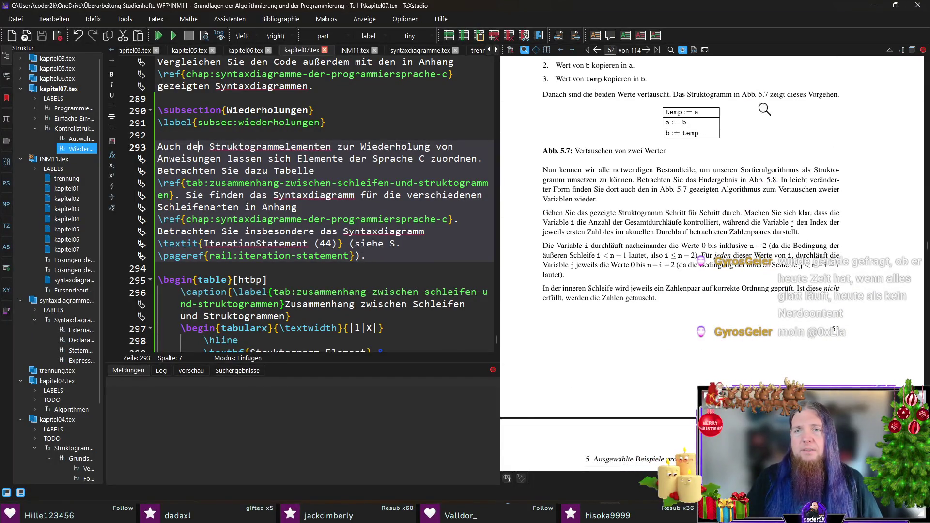
pyautogui.click(828, 95)
# Step: Jump to kapitel05.tex via the PDF and copy the swap-values figure block
pyautogui.scroll(-7, 310, 180)
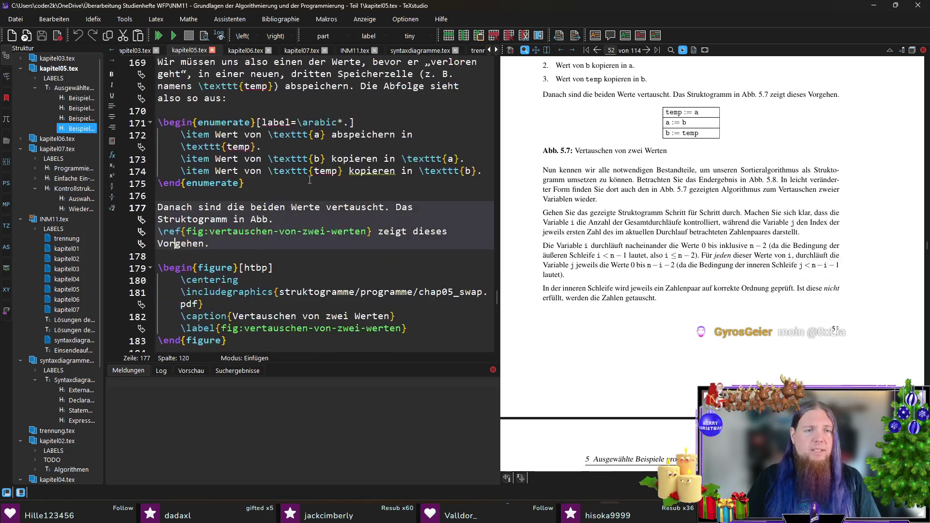
pyautogui.click(822, 94)
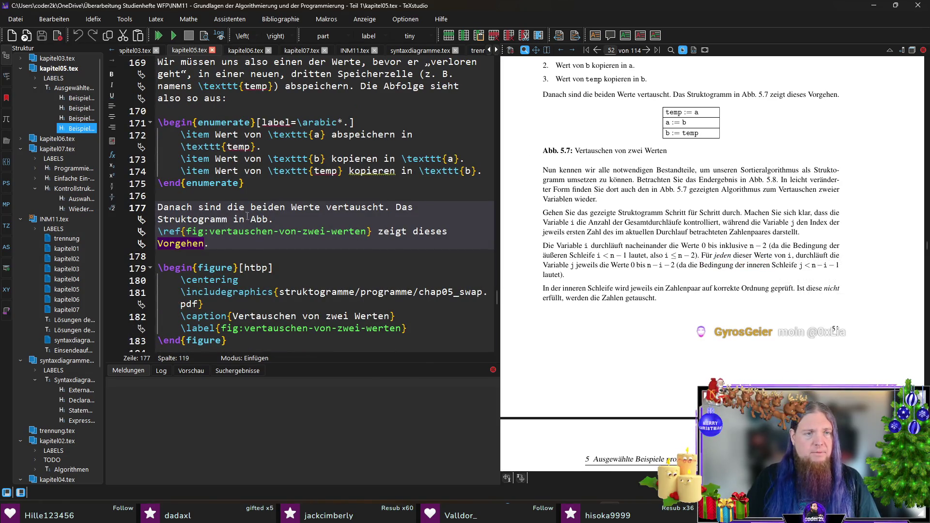
pyautogui.scroll(-2, 257, 267)
pyautogui.moveTo(237, 276); pyautogui.dragTo(158, 195)
pyautogui.hotkey('ctrl', 'c')
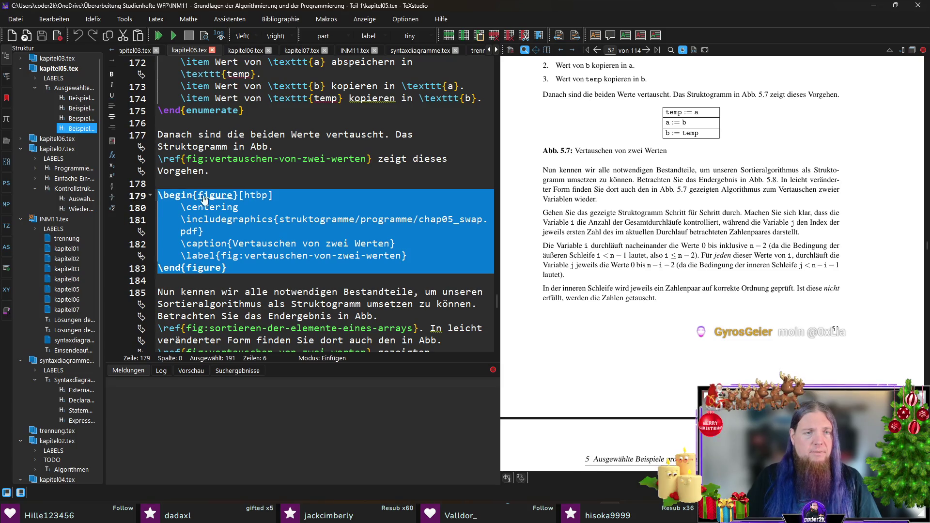
pyautogui.click(309, 204)
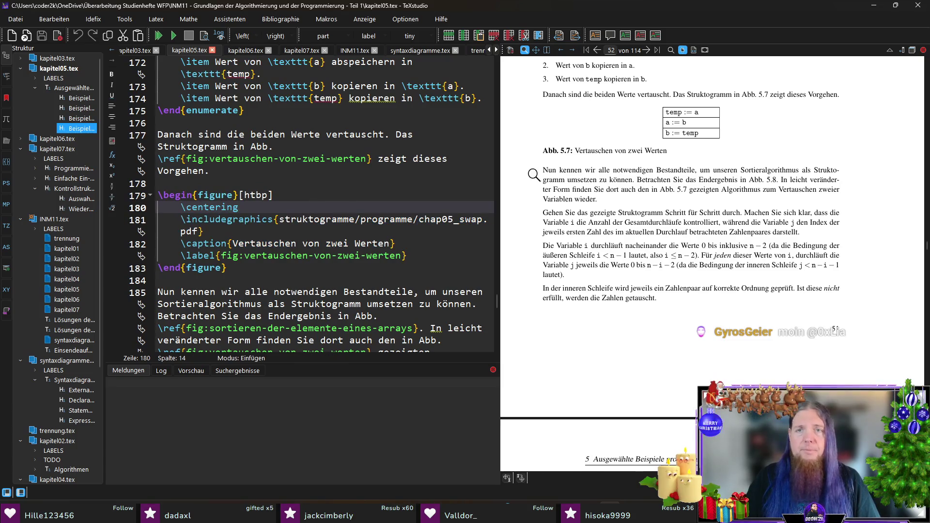
# Step: Paste the figure block into kapitel07.tex below the Quersumme paragraph
pyautogui.click(301, 50)
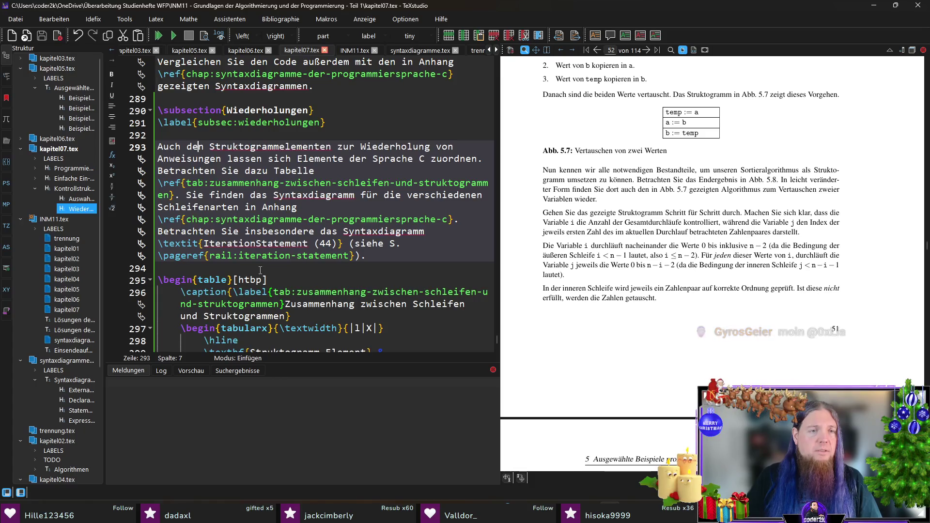
pyautogui.scroll(-7, 396, 255)
pyautogui.scroll(-5, 396, 254)
pyautogui.click(246, 339)
pyautogui.press('Return')
pyautogui.hotkey('ctrl', 'v')
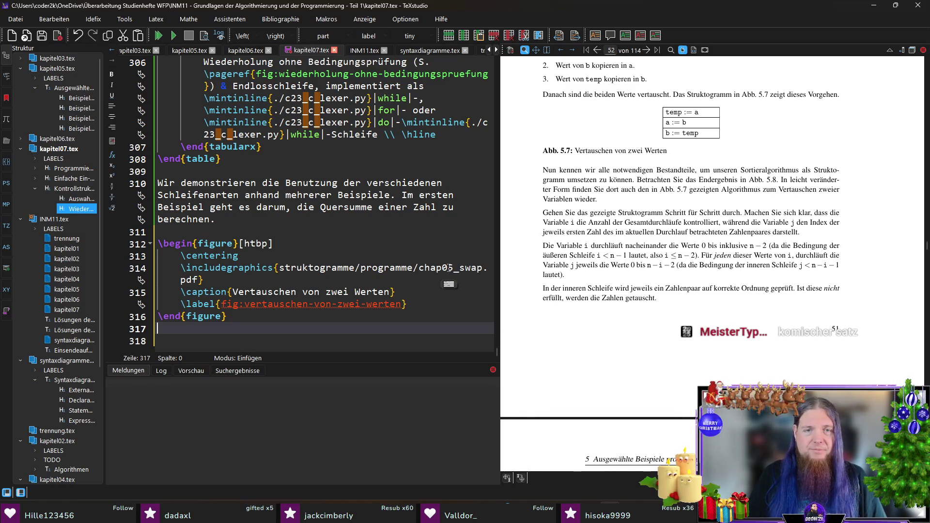
# Step: Change the image to chap06_quersumme.pdf and the caption to 'Berechnung der Quersumme einer Zahl'
pyautogui.moveTo(448, 268); pyautogui.dragTo(483, 267)
pyautogui.write('6_quersumme')
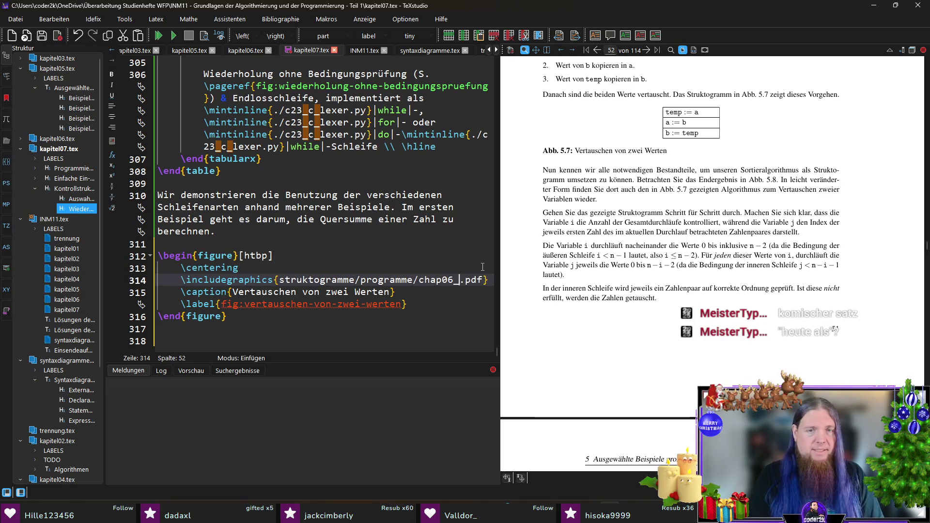
pyautogui.press('Down')
pyautogui.hotkey('ctrl', 'Right')
pyautogui.hotkey('ctrl', 'Right')
pyautogui.hotkey('shift', 'End')
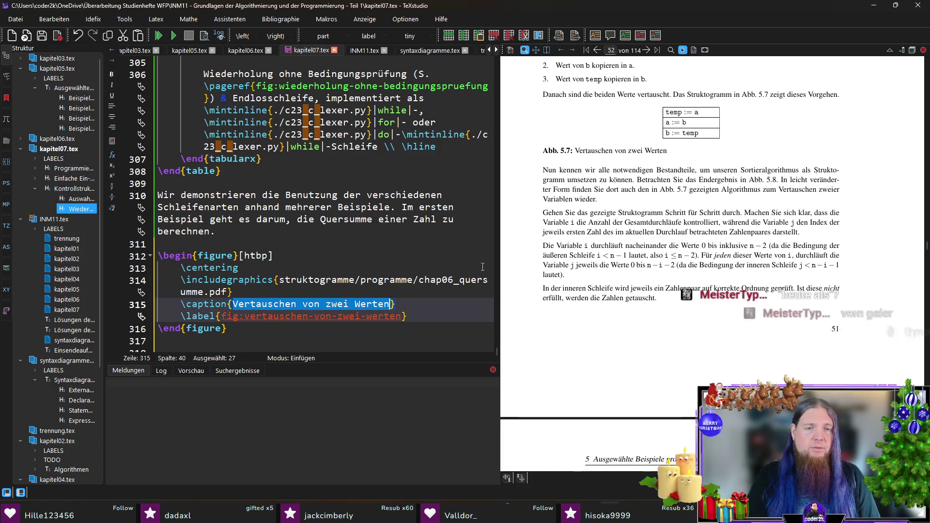
pyautogui.write('Berechn')
pyautogui.write('ung')
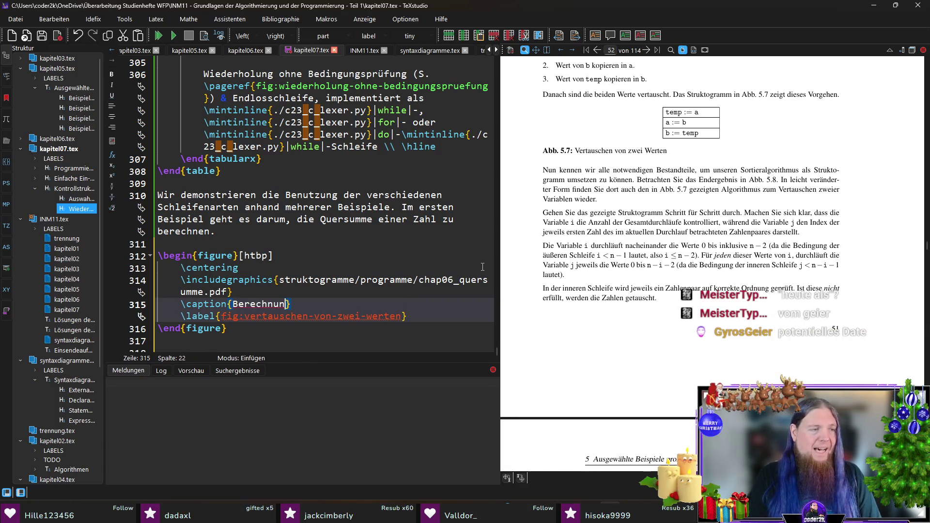
pyautogui.press('Left')
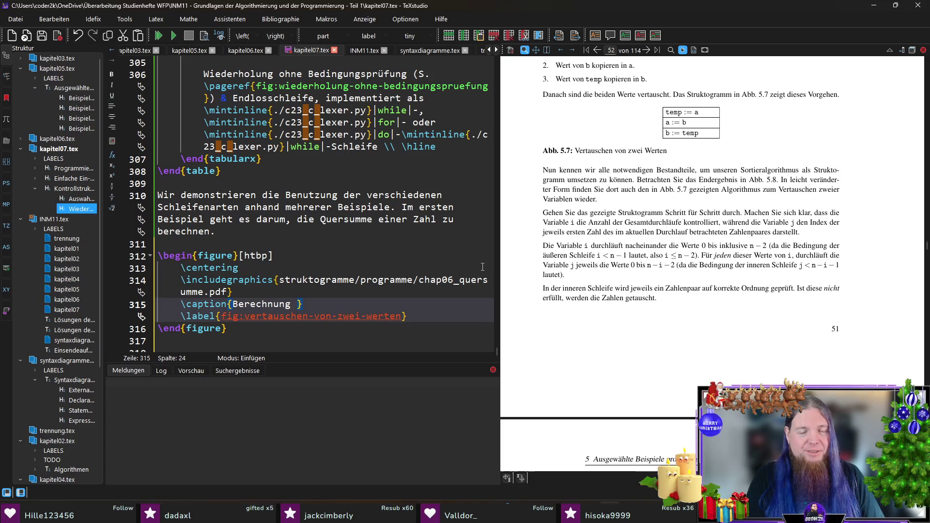
pyautogui.write('der Quersumme einer ')
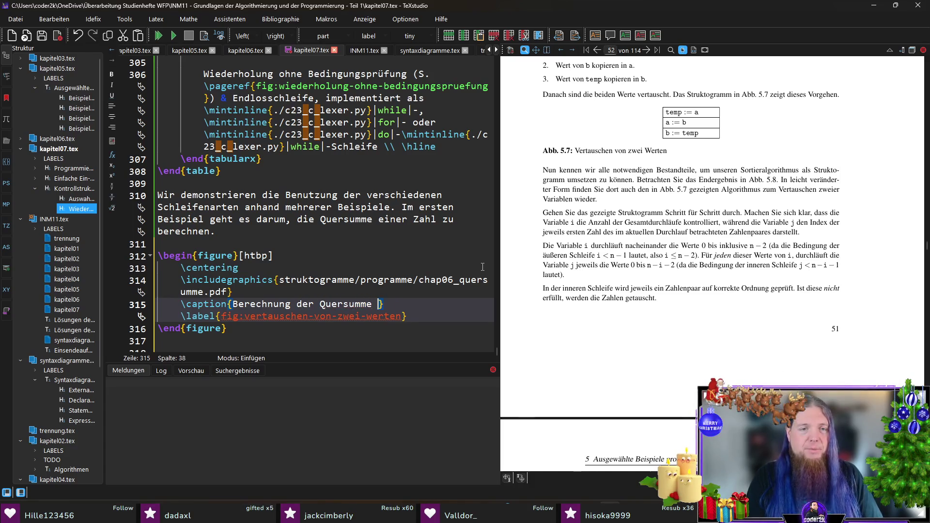
pyautogui.write('Zahl')
# Step: Rename the figure label to fig:berechnung-der-quersumme-einer-zahl
pyautogui.press('Down')
pyautogui.press('Left')
pyautogui.hotkey('ctrl', 'shift', 'Left')
pyautogui.hotkey('ctrl', 'shift', 'Left')
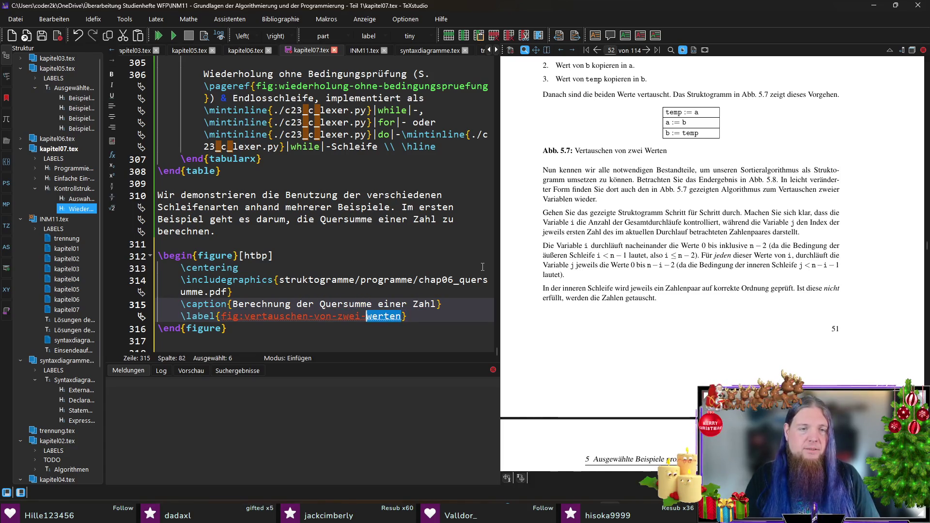
pyautogui.hotkey('ctrl', 'shift', 'Left')
pyautogui.hotkey('ctrl', 'shift', 'Left')
pyautogui.write('berechnung-der-quer')
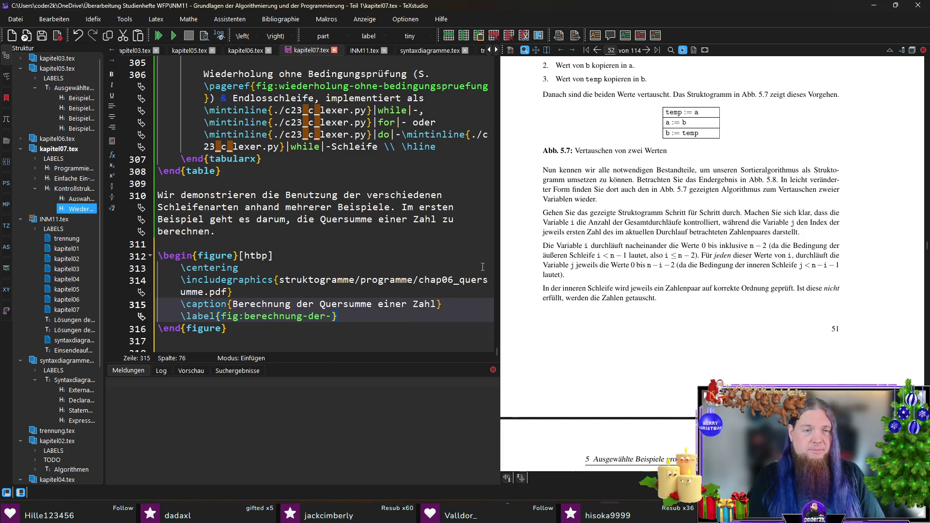
pyautogui.write('summe-')
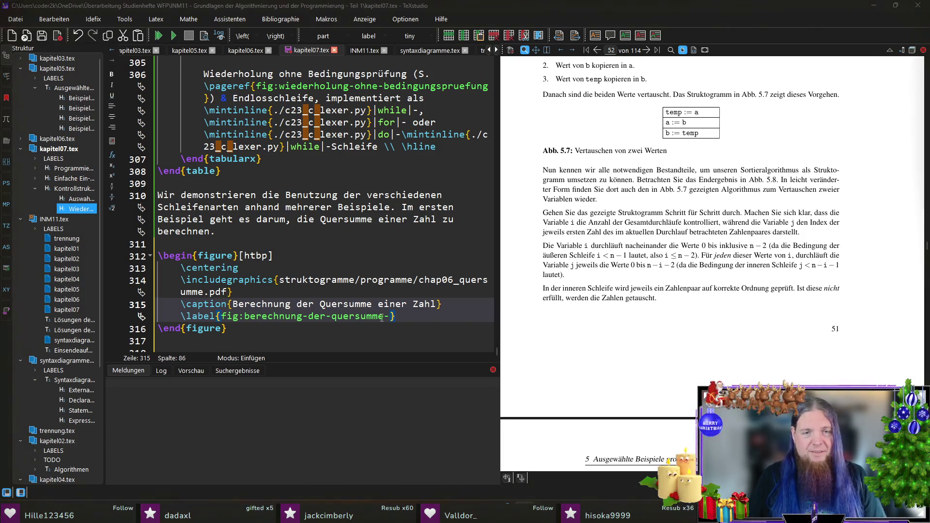
pyautogui.write('einer-za')
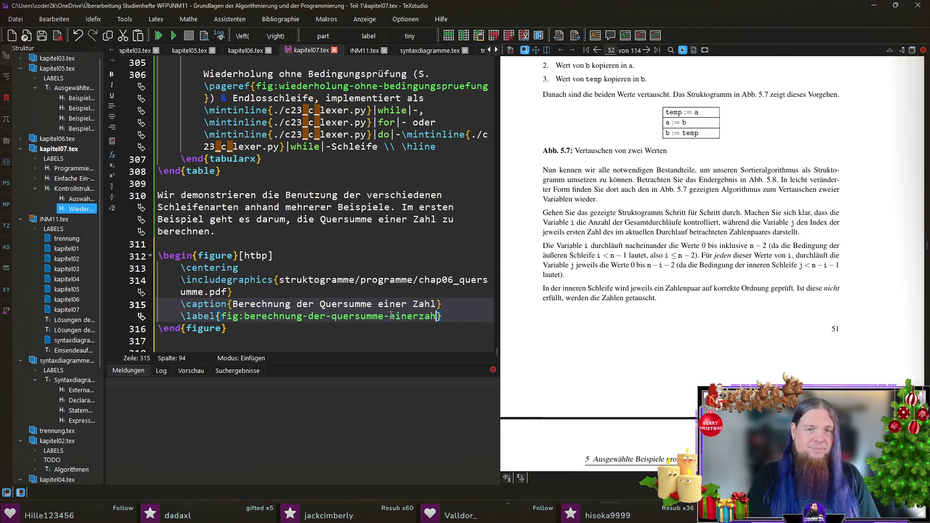
pyautogui.write('hl')
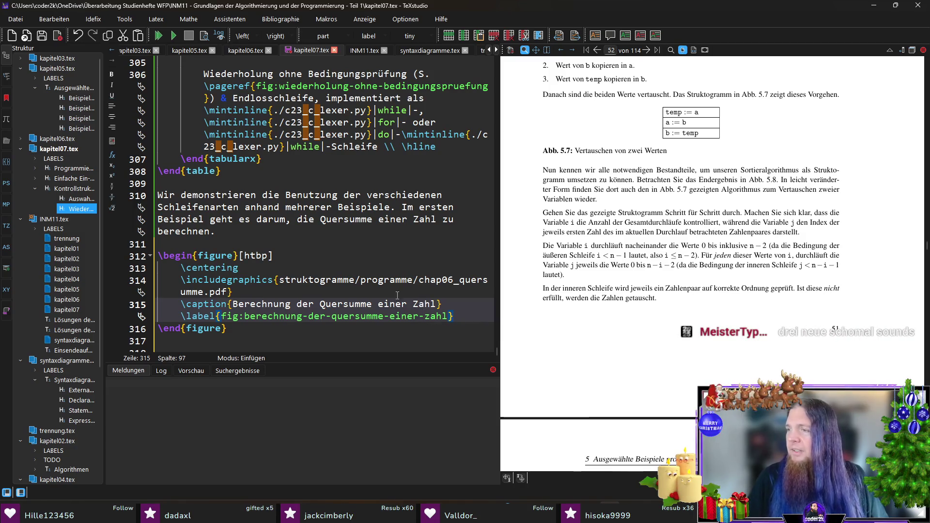
# Step: Add a sentence citing \ref{fig:berechnung-der-quersumme-einer-zahl} as a possible algorithm, then save and compile
pyautogui.click(300, 232)
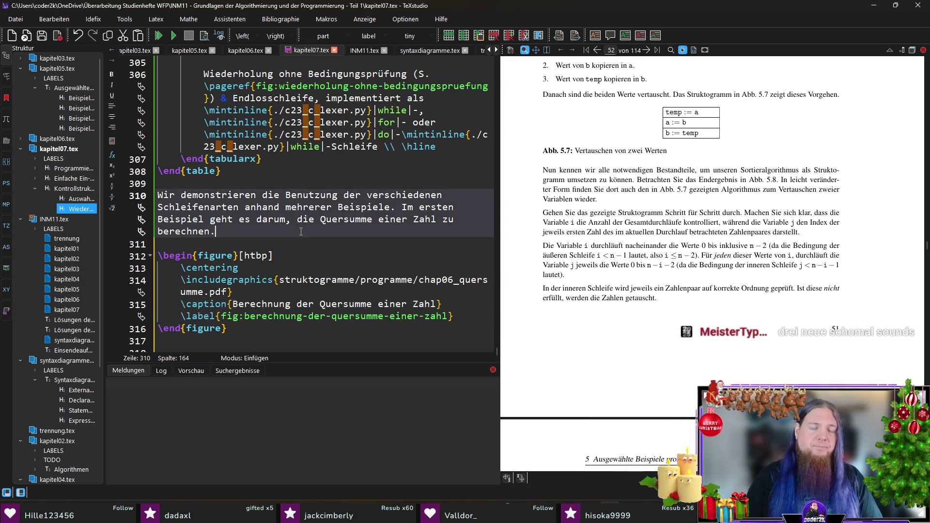
pyautogui.write(' Das Struktogramm in')
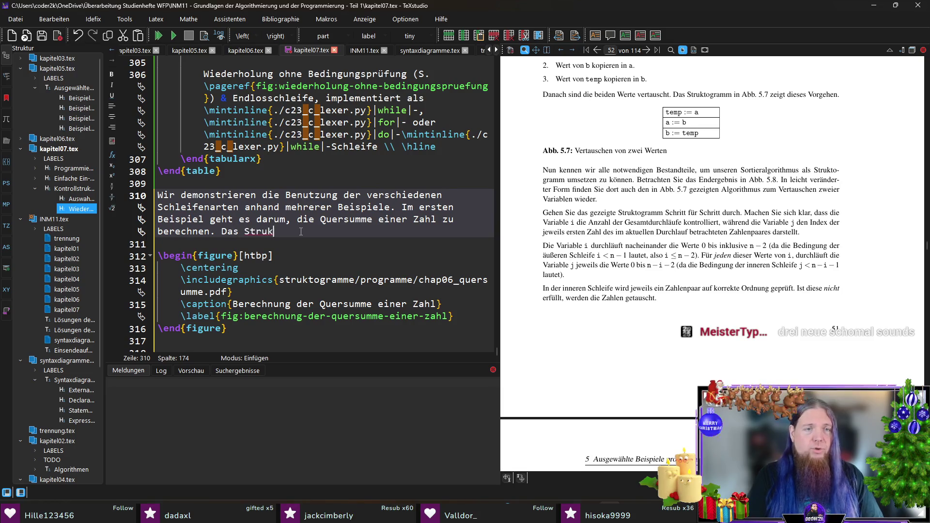
pyautogui.write('. \r')
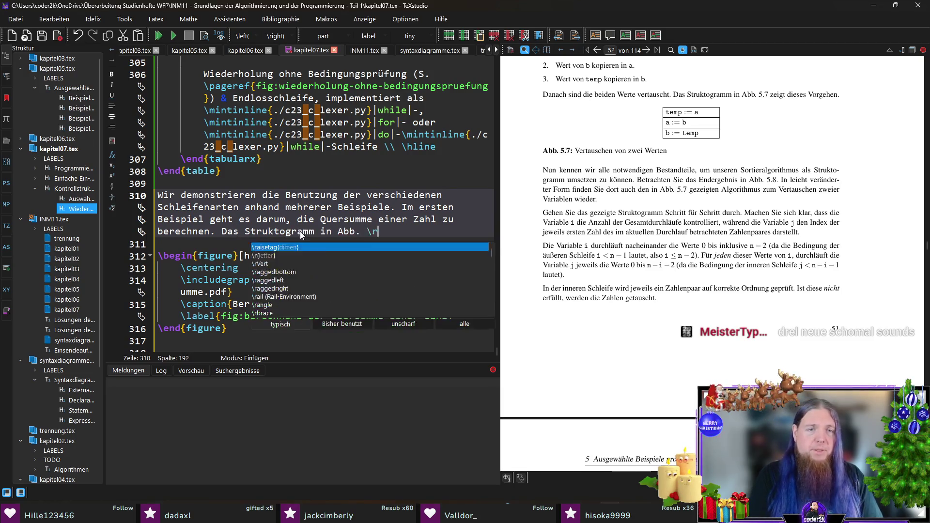
pyautogui.write('ef{fig:berechn')
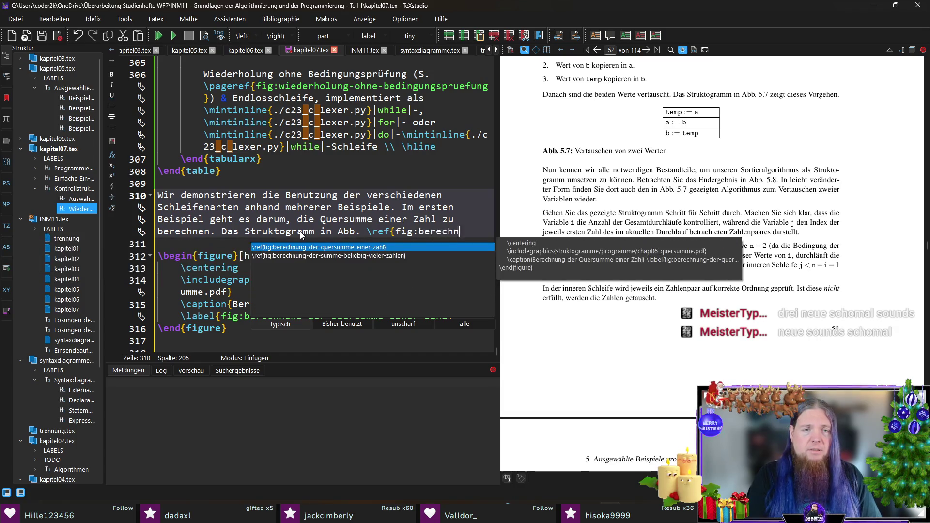
pyautogui.press('Return')
pyautogui.write('zeigt ')
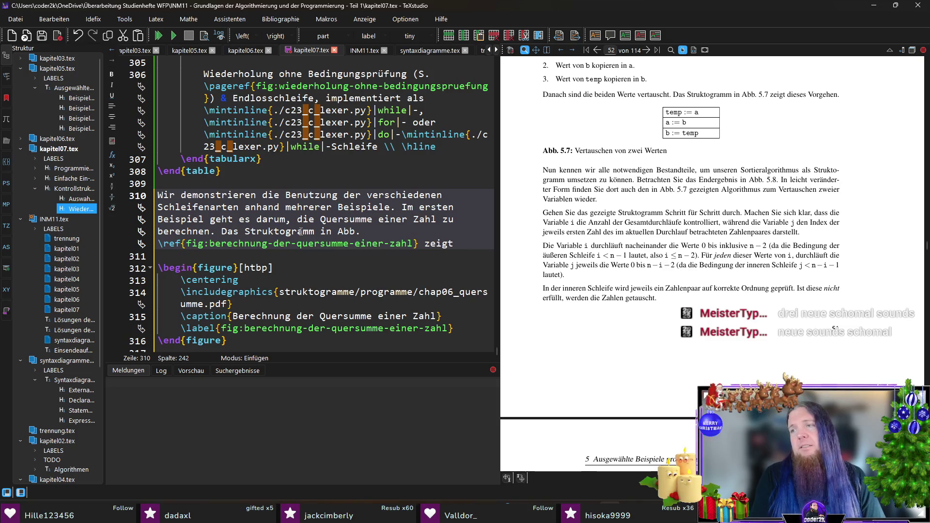
pyautogui.write('einen möglich')
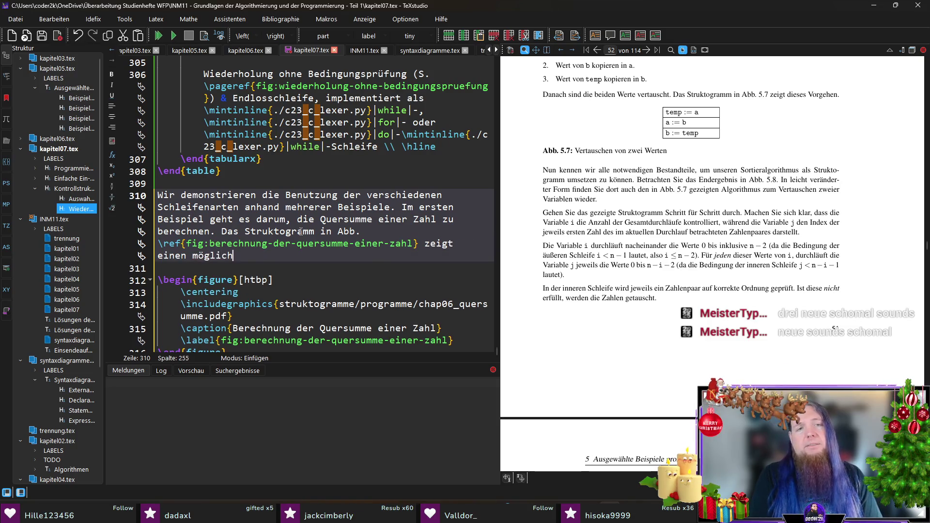
pyautogui.write('en Algorithmus')
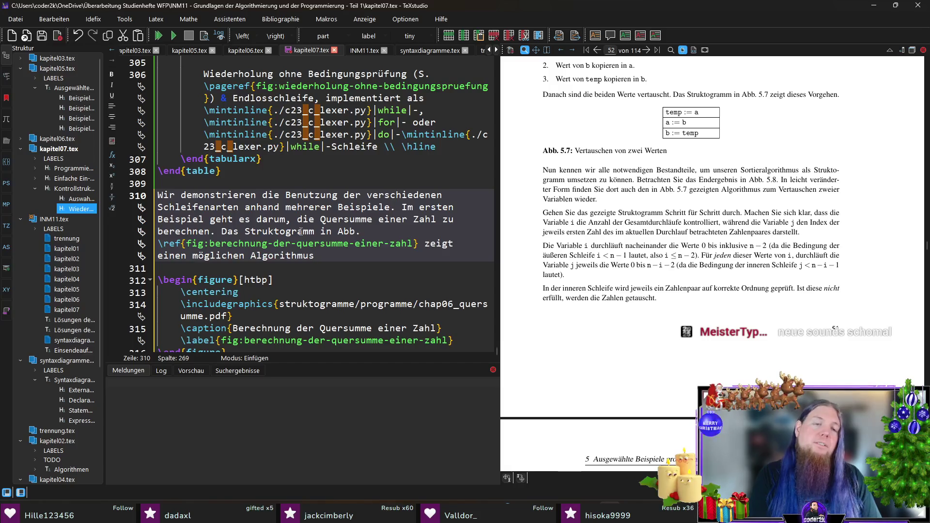
pyautogui.write(', der die')
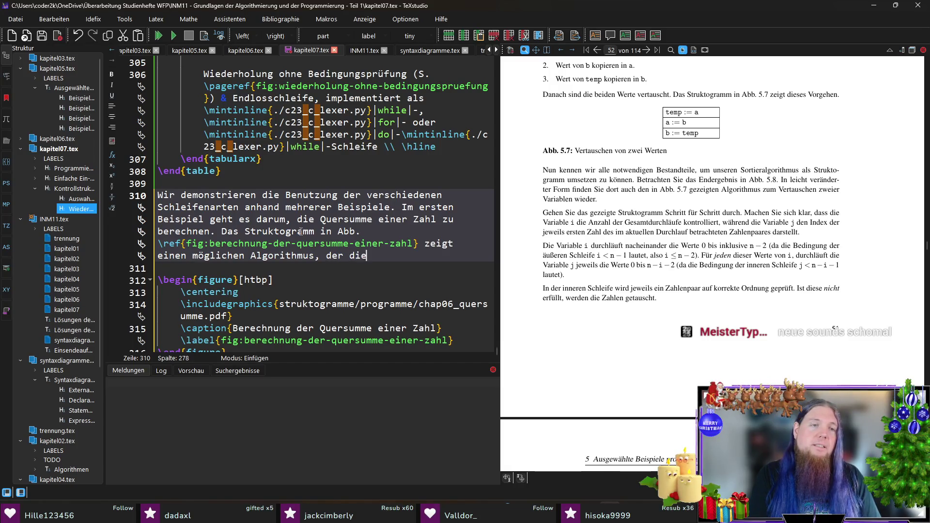
pyautogui.write('ses Problem löst.')
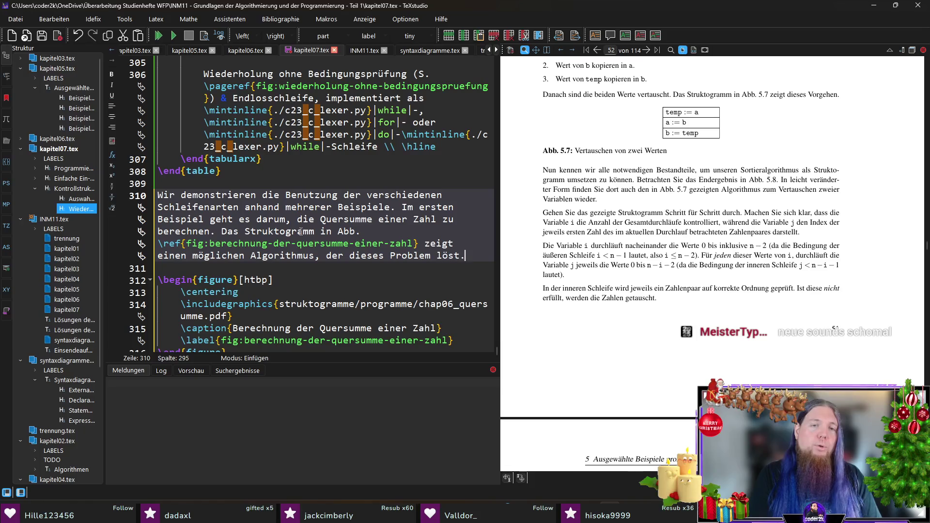
pyautogui.hotkey('ctrl', 's')
pyautogui.press('F5')
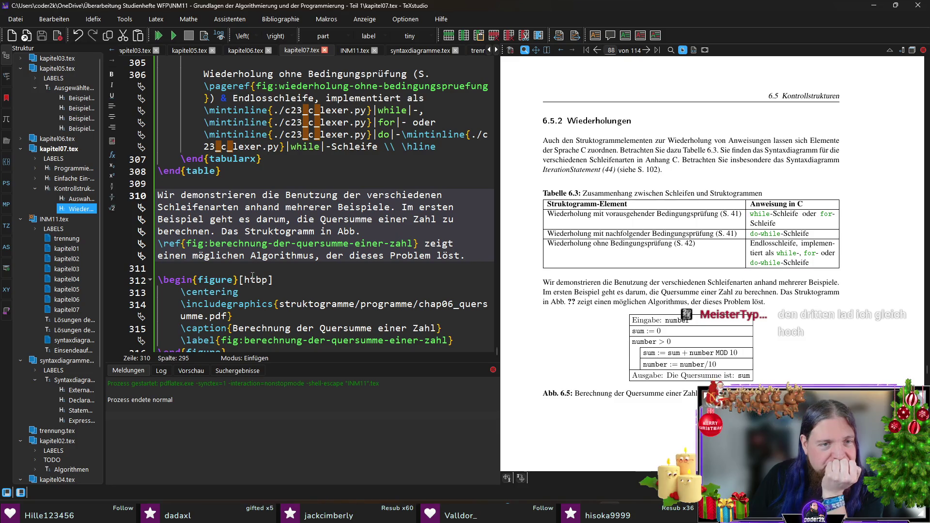
# Step: Put the cursor on empty line 318 below the figure, then switch to the Twitch clip in Firefox
pyautogui.scroll(-1, 363, 290)
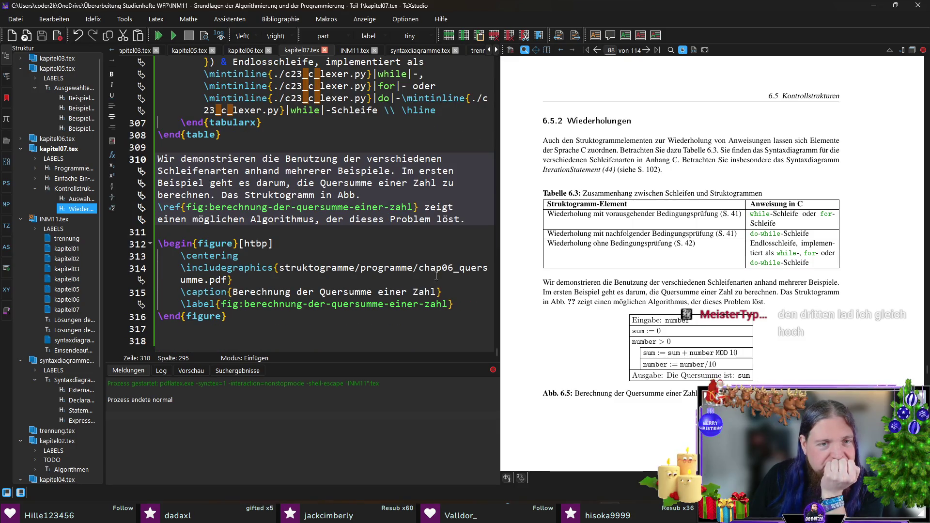
pyautogui.click(356, 335)
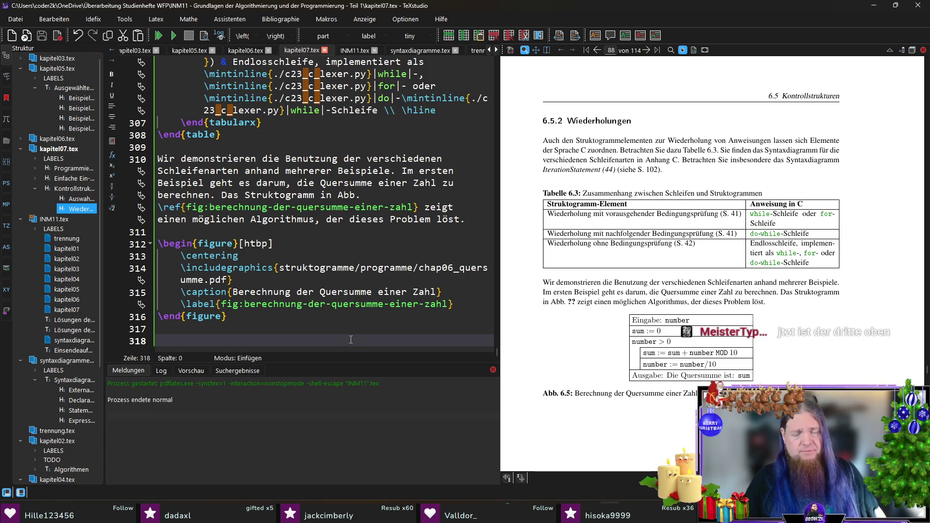
pyautogui.click(352, 340)
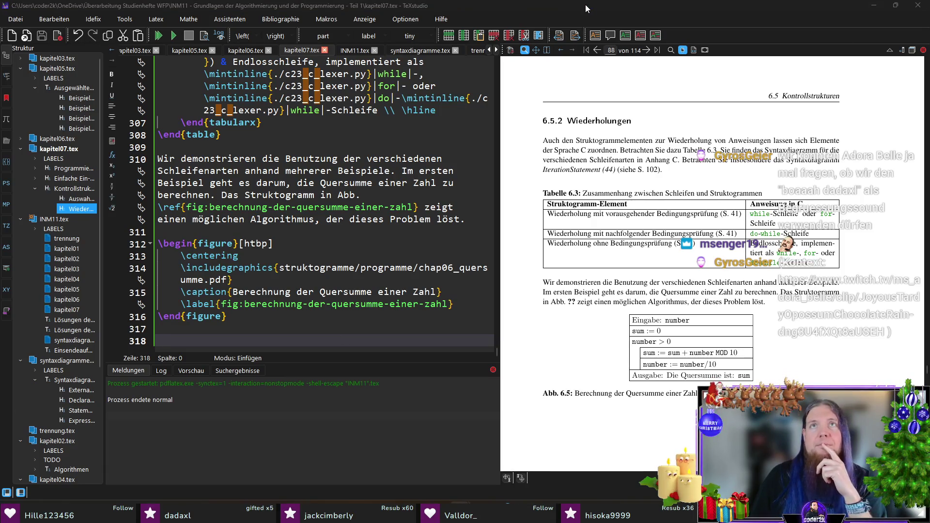
pyautogui.hotkey('alt', 'Tab')
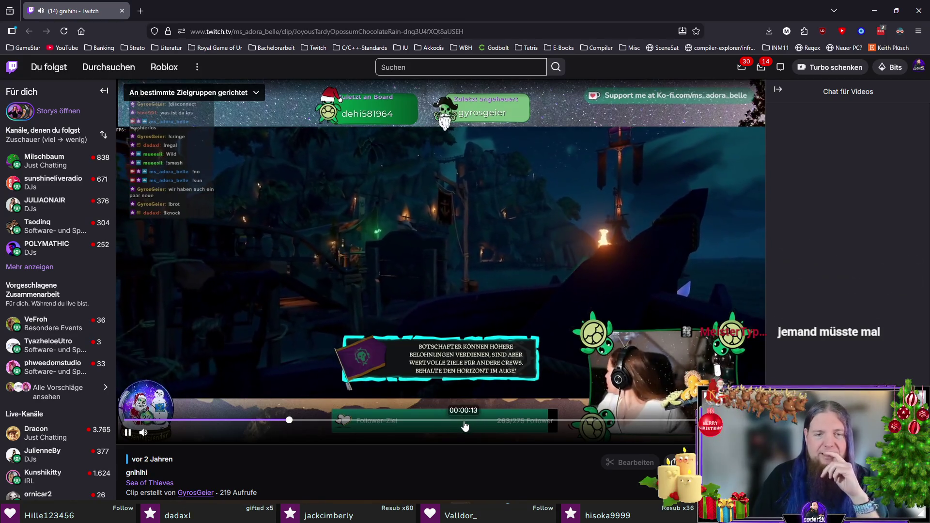
# Step: Jump to the lighthouse scene in the Sea of Thieves clip, pause it, and return to TeXstudio
pyautogui.click(513, 421)
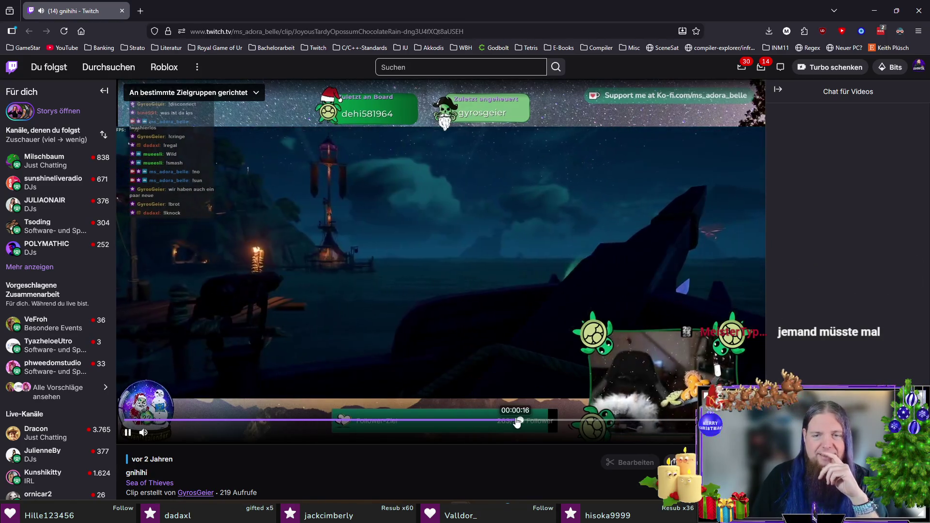
pyautogui.click(480, 422)
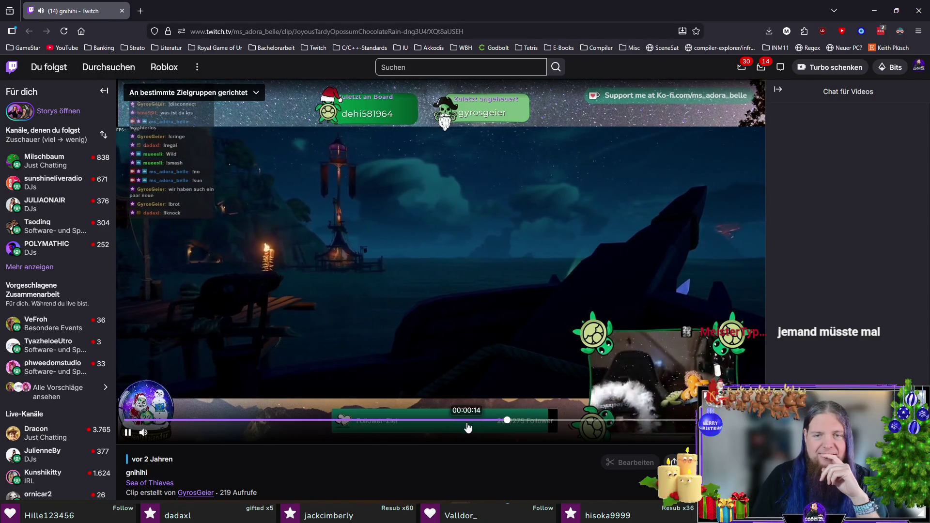
pyautogui.click(128, 433)
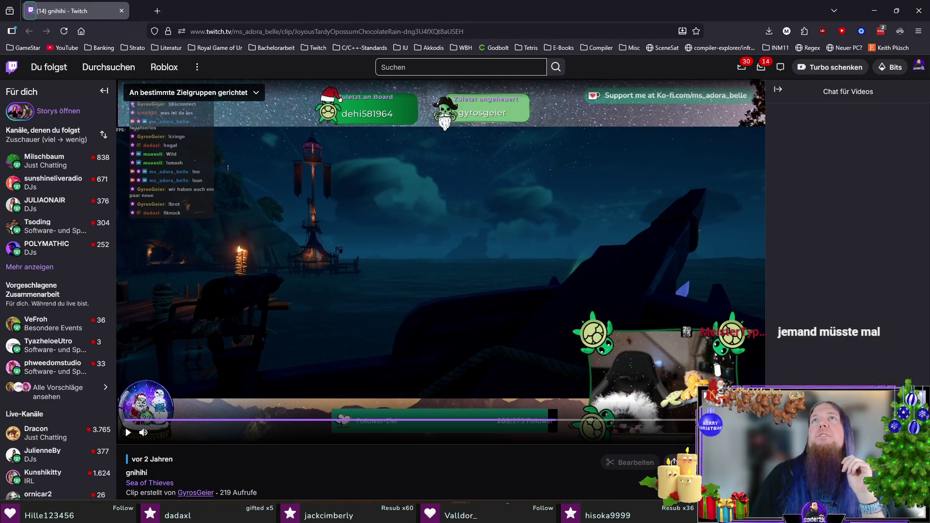
pyautogui.hotkey('alt', 'Tab')
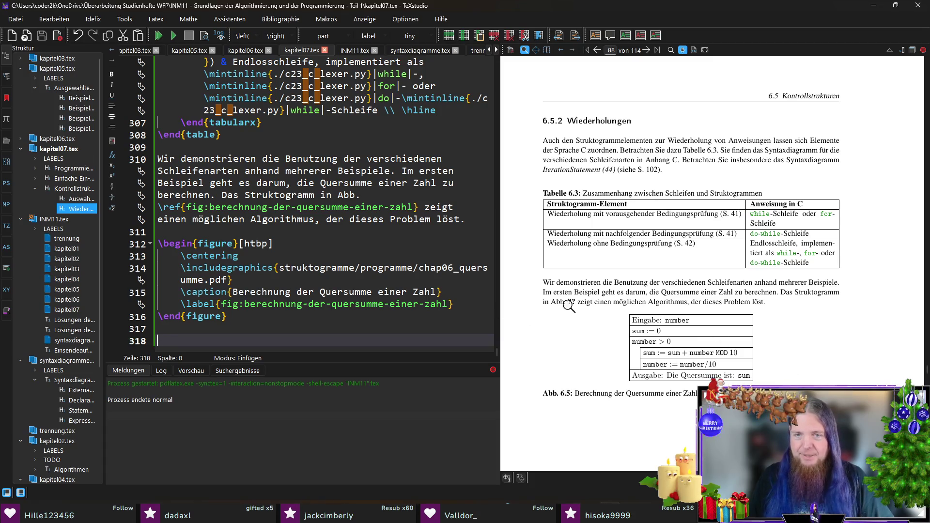
# Step: Build & View with F5 so the Quersumme reference resolves to Abb. 6.5 in the preview
pyautogui.press('F5')
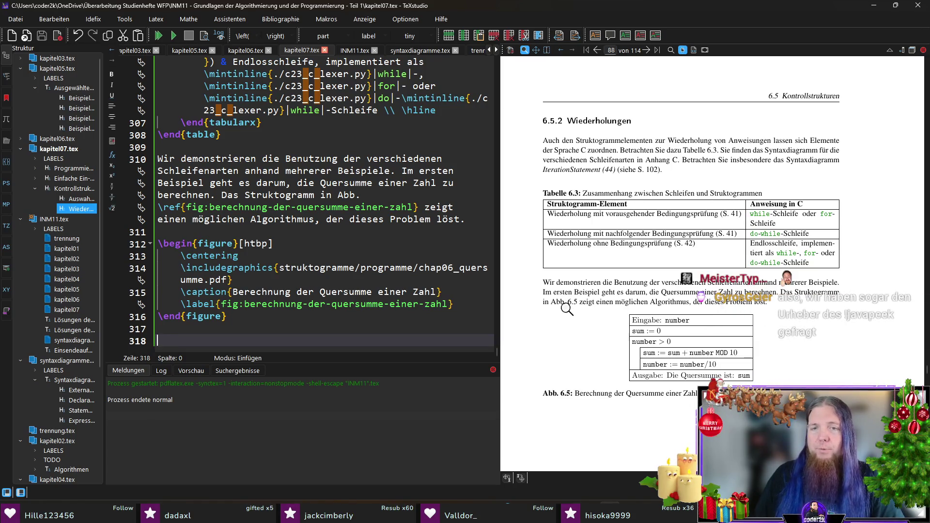
pyautogui.scroll(-3, 724, 307)
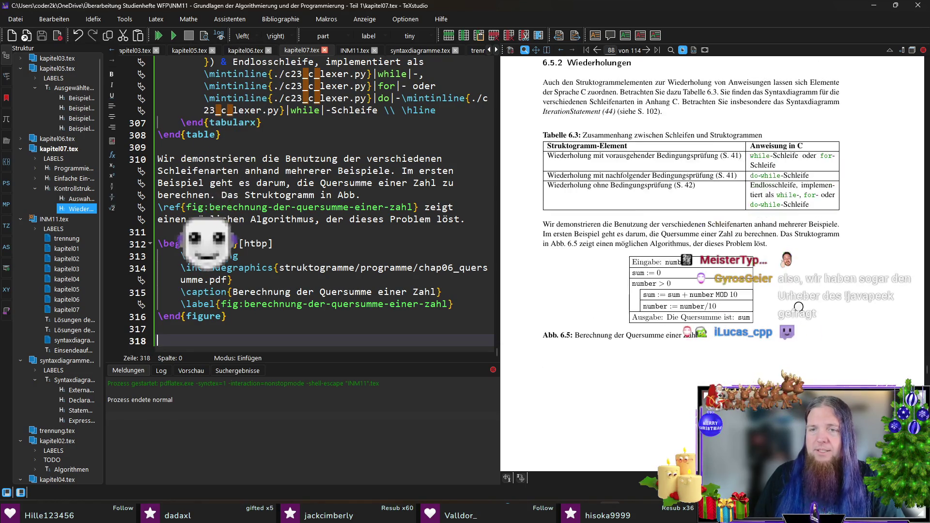
# Step: Magnify the Abb. 6.5 Struktogramm in the PDF preview and return the cursor to line 318
pyautogui.click(675, 261)
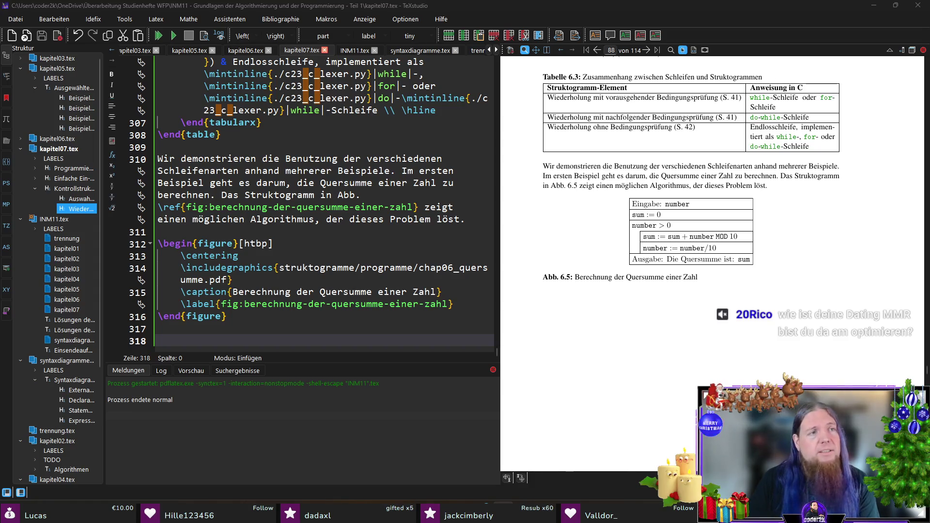
pyautogui.click(308, 336)
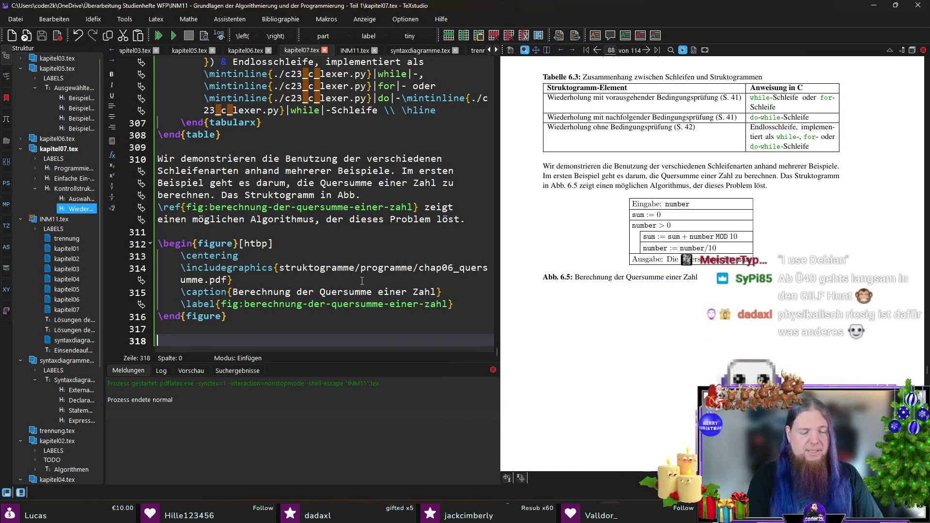
# Step: Type 'Überlegungen:' below the figure and begin '\begin{ite' for an itemize list
pyautogui.write('Über')
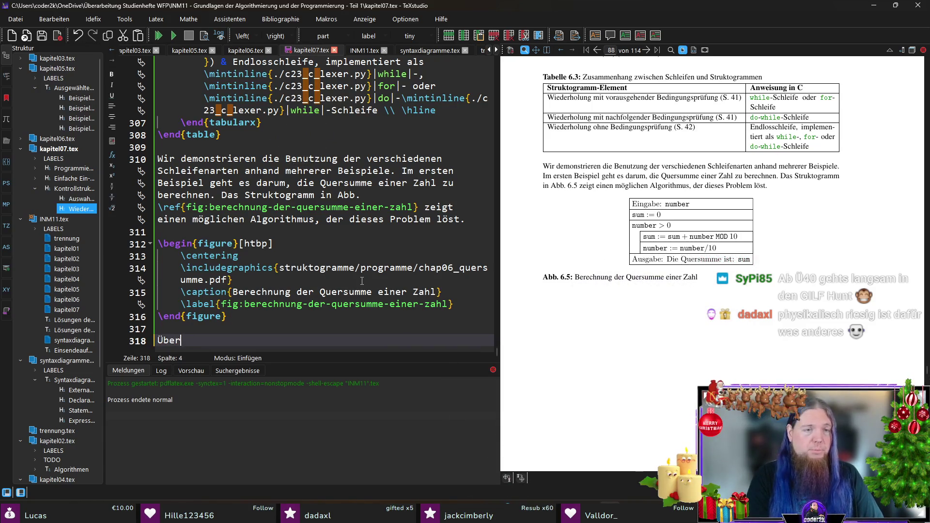
pyautogui.write('legungen:')
pyautogui.press('Return')
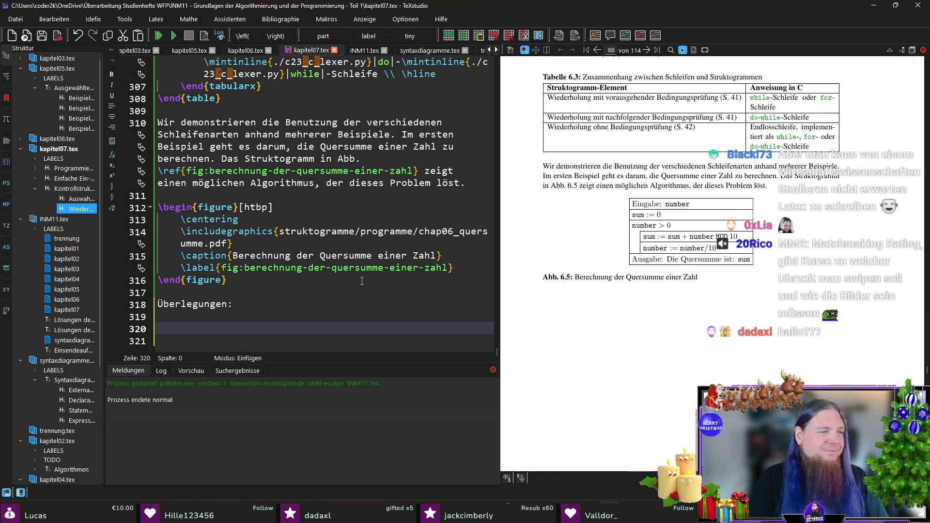
pyautogui.write('\\begin{ite')
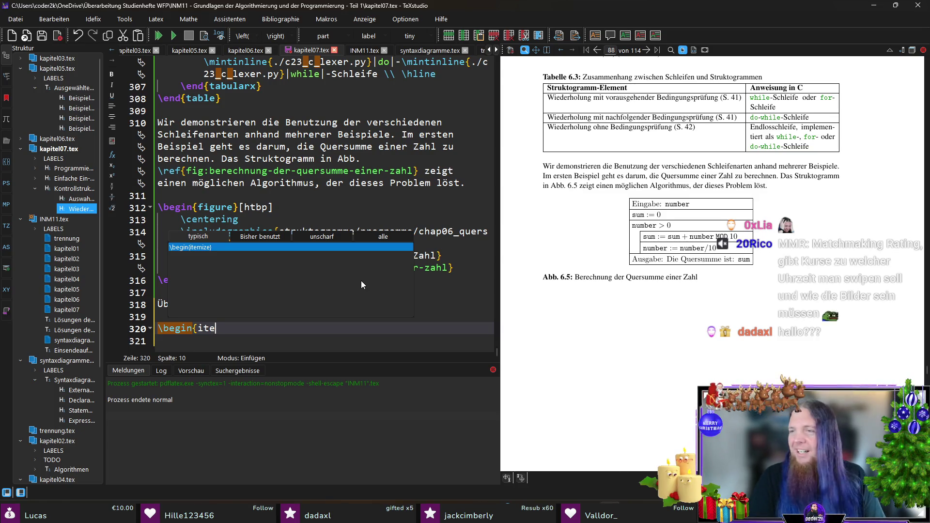
# Step: Complete the itemize environment and start its first \item with 'Die Eingabe wird in die Variable \mi'
pyautogui.press('Return')
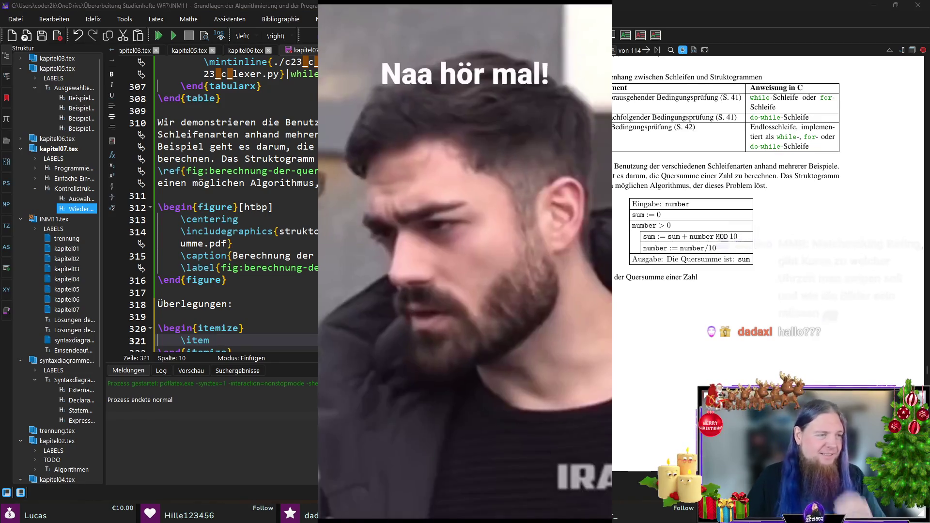
pyautogui.scroll(-1, 315, 314)
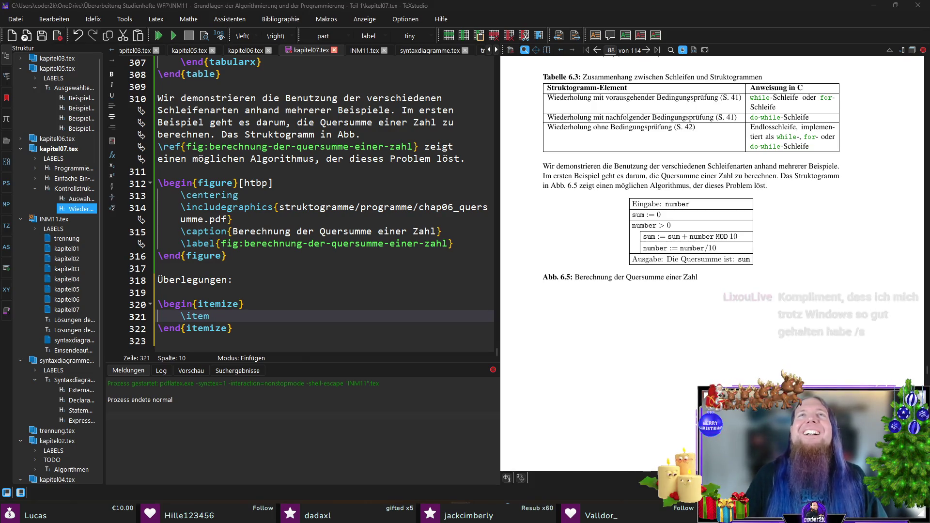
pyautogui.click(509, 13)
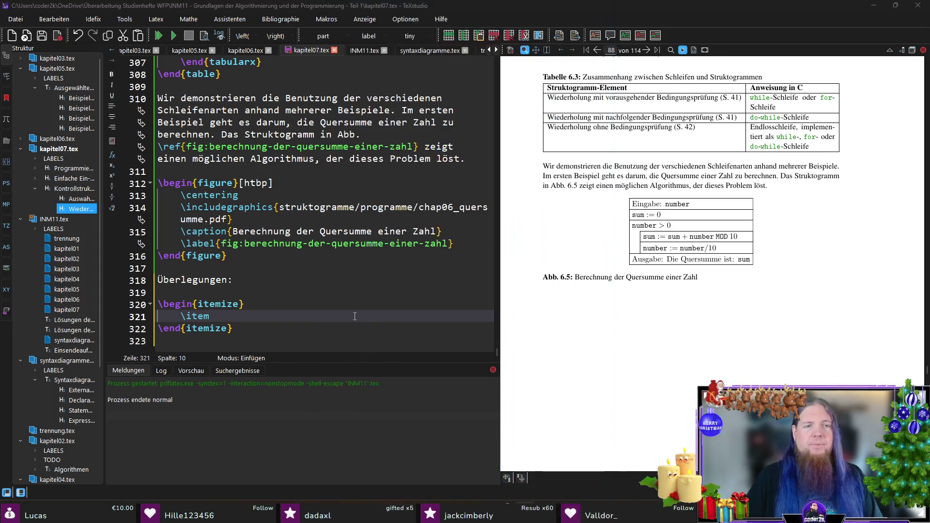
pyautogui.click(355, 316)
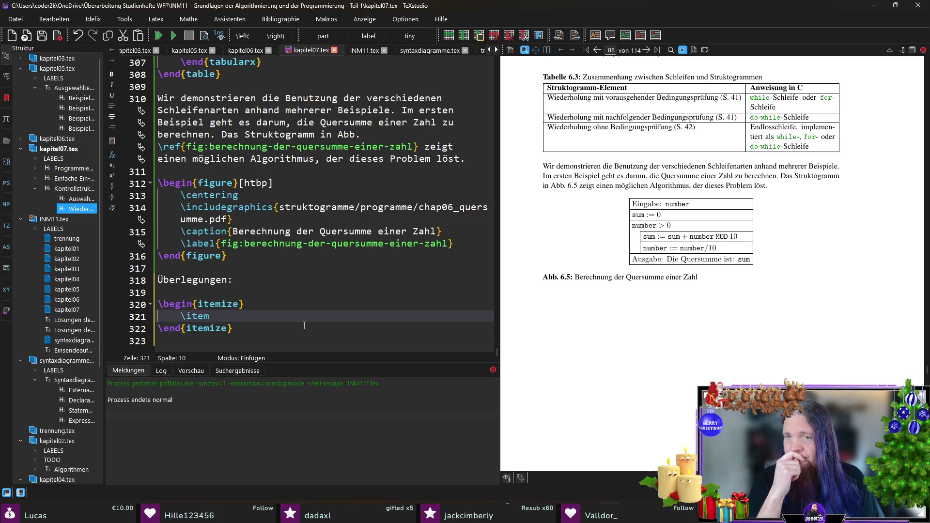
pyautogui.write('Die Eingabe wir')
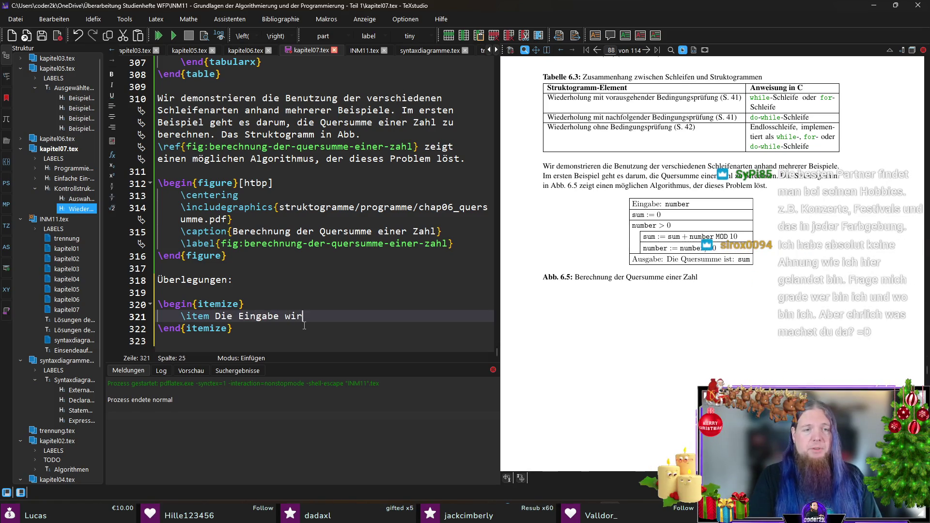
pyautogui.write('d in die Variable \\mi')
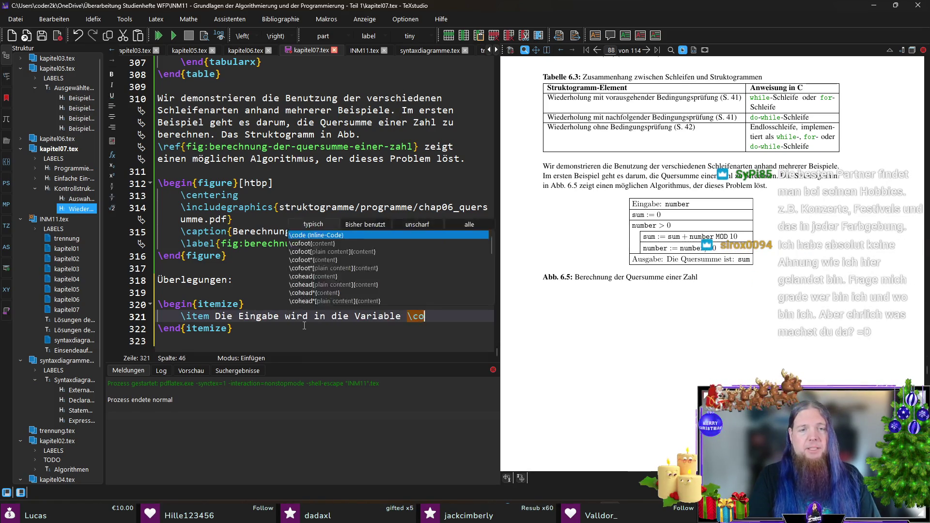
# Step: Finish the first item: input is read into number, stored using C data type int (Ganzzahl)
pyautogui.press('Return')
pyautogui.write('number| eingelesen. ')
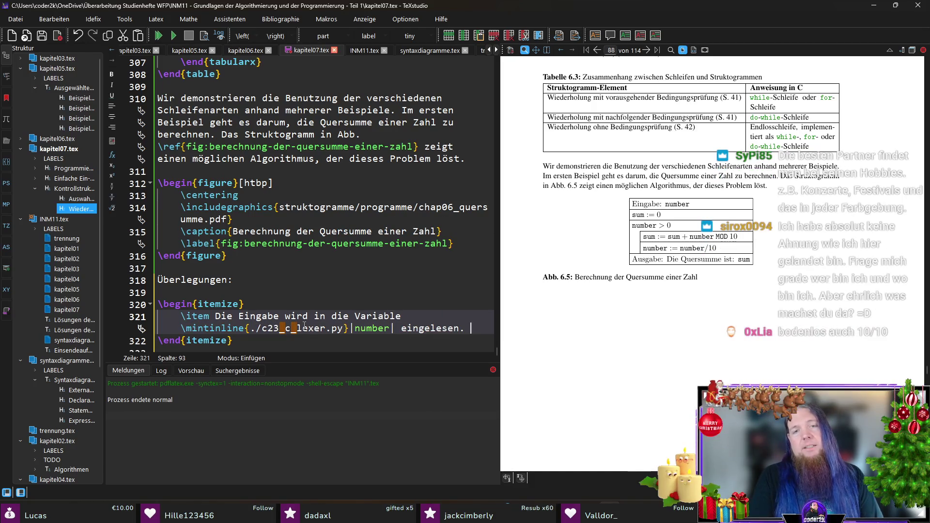
pyautogui.write('In unserem C-Programm nutzen f')
pyautogui.press('BackSpace')
pyautogui.write('wir')
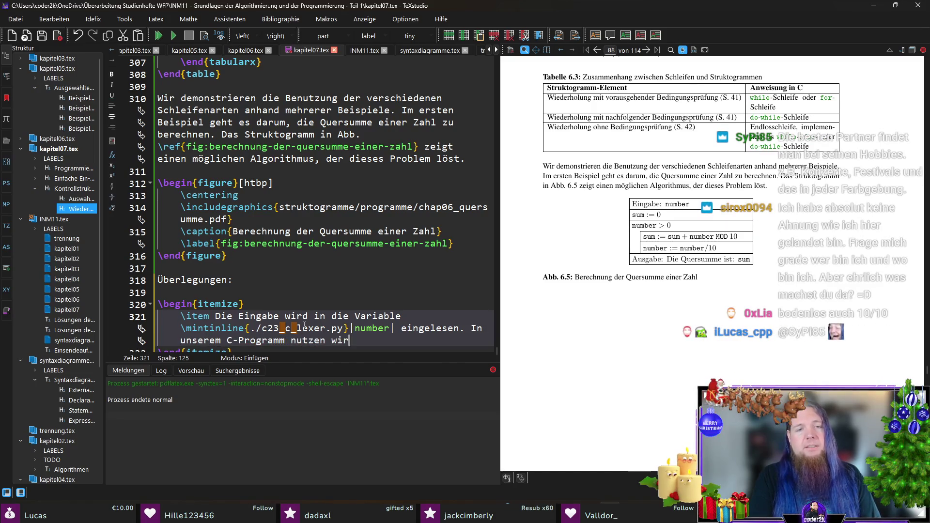
pyautogui.write(' dafür den Datentyp \\')
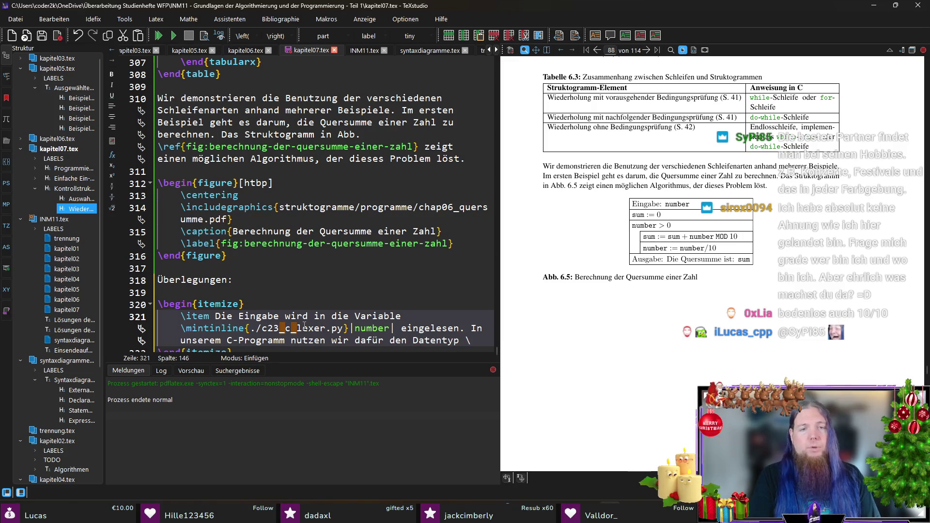
pyautogui.write('mintinline{./c23_c_lexer.py}|')
pyautogui.write('int| (')
pyautogui.write('vorzeichenbeh')
pyautogui.write('aftete')
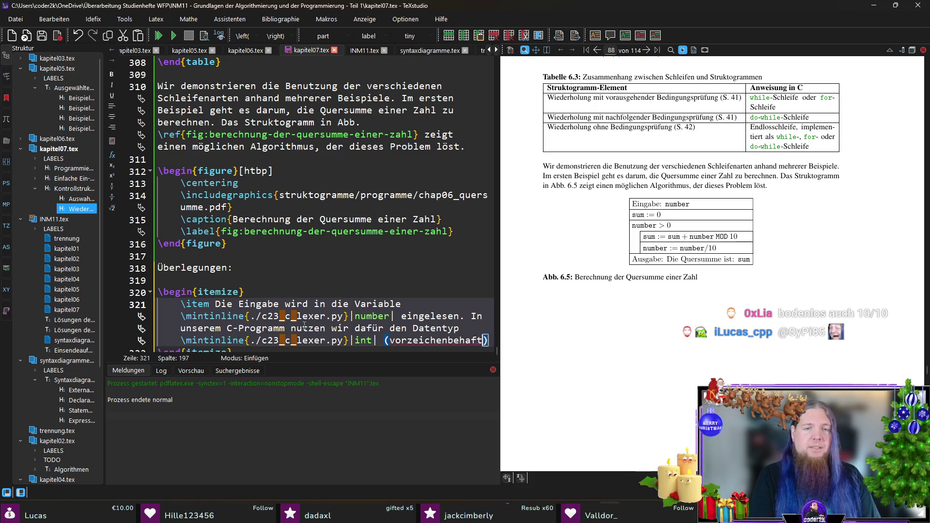
pyautogui.hotkey('ctrl', 'shift', 'Left')
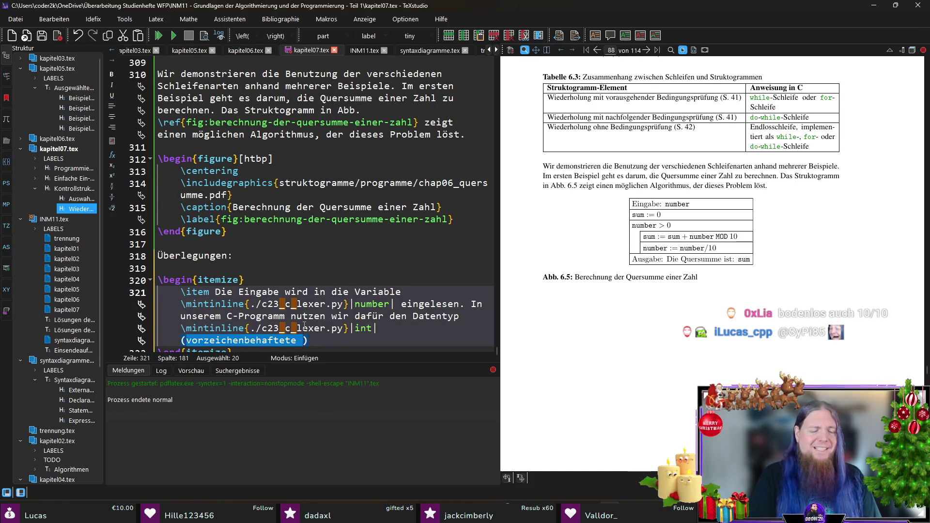
pyautogui.press('BackSpace')
pyautogui.write('Ganzzahl).')
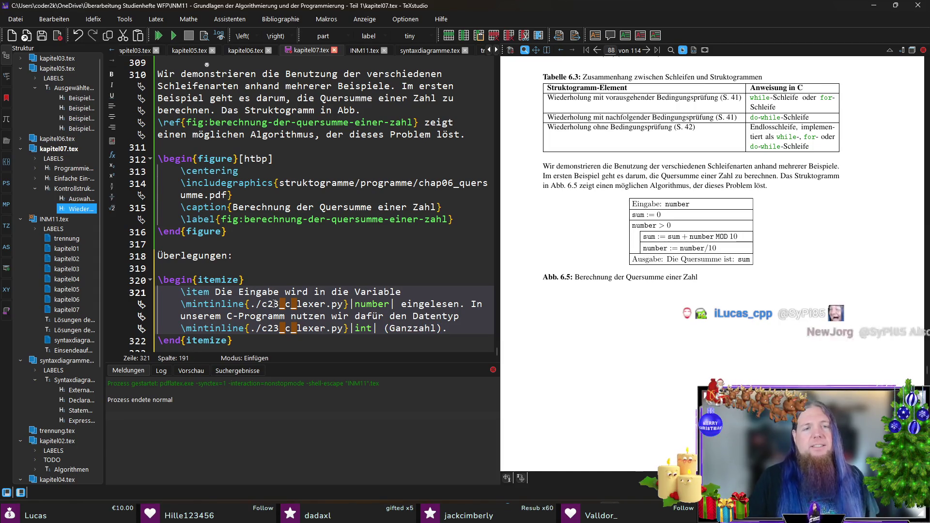
pyautogui.scroll(-1, 339, 320)
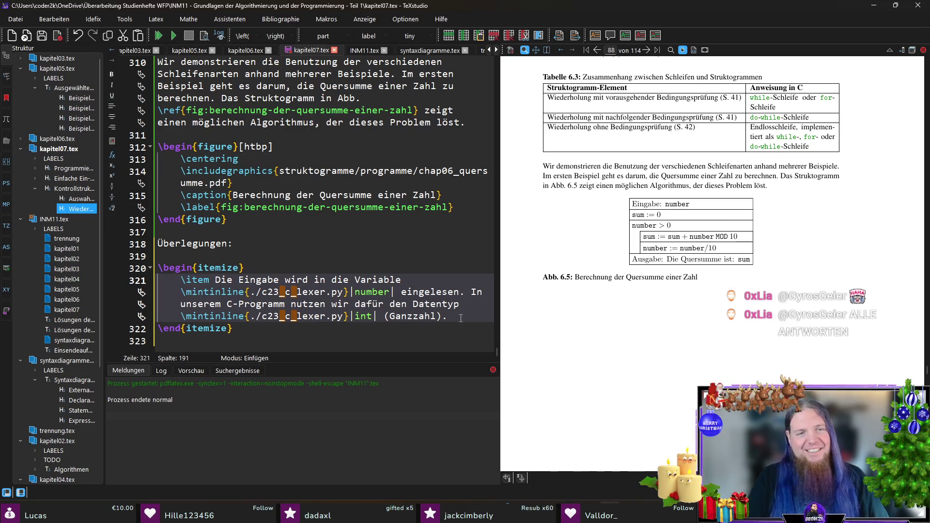
# Step: Add a second \item reading 'Die Folge der Anweisungen enthält'
pyautogui.press('Return')
pyautogui.press('Return')
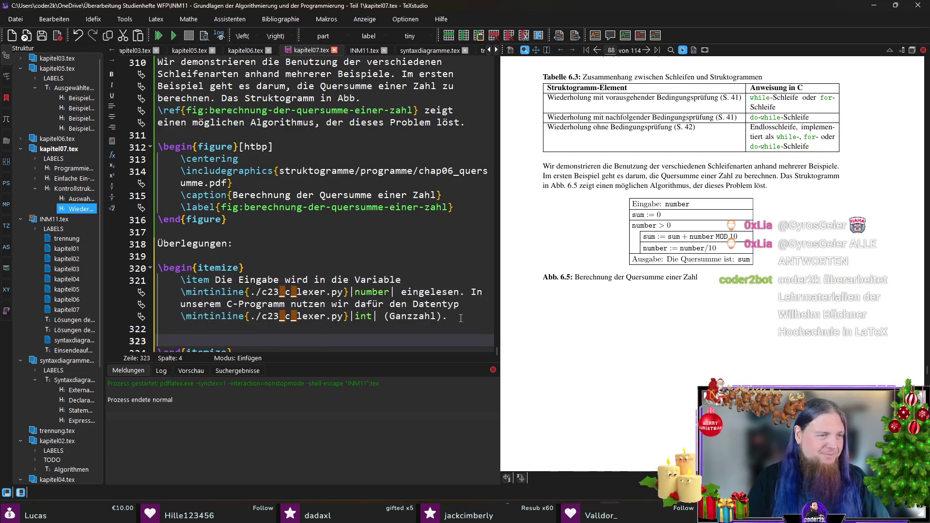
pyautogui.scroll(-1, 306, 279)
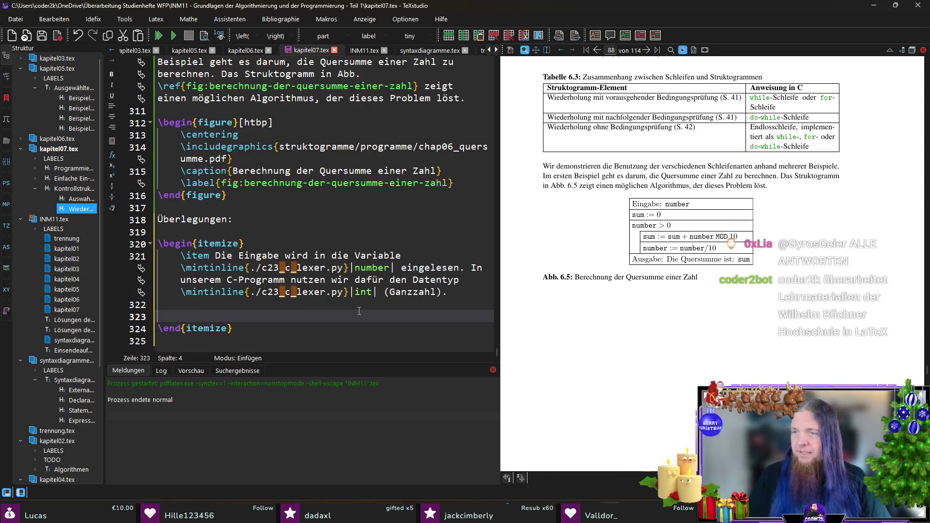
pyautogui.write('\\item')
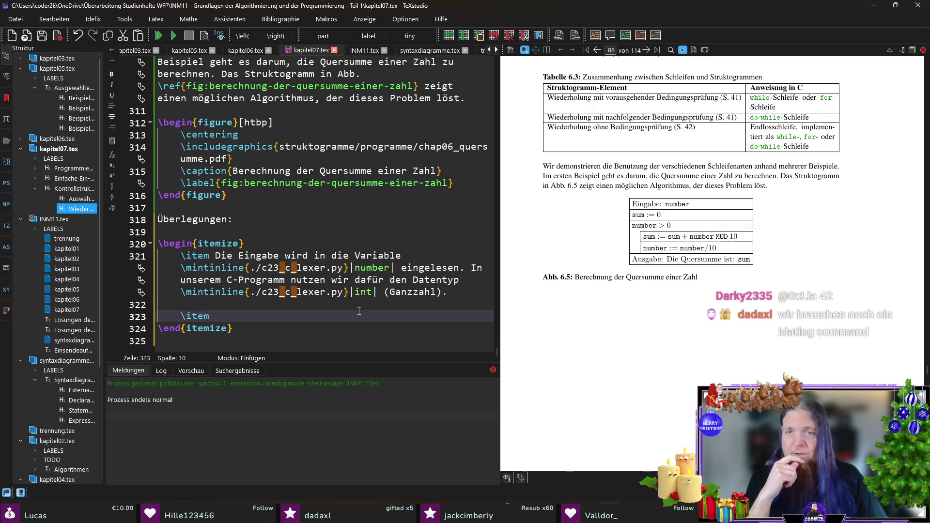
pyautogui.write('Die Folge ')
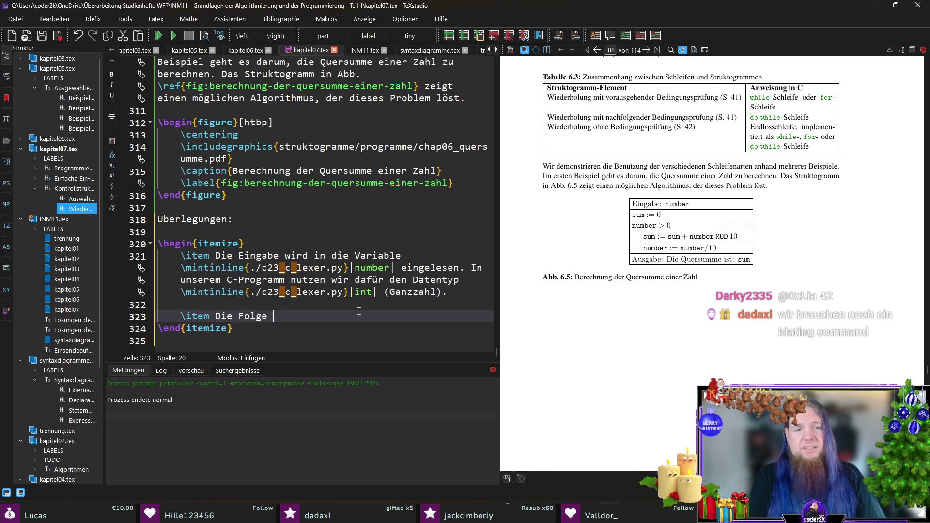
pyautogui.write('der Anweisungen en')
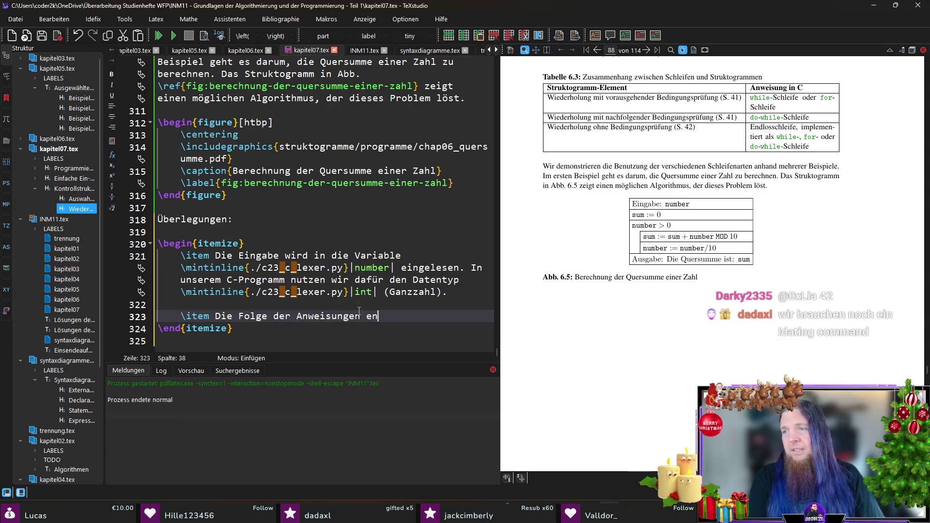
pyautogui.write('thält')
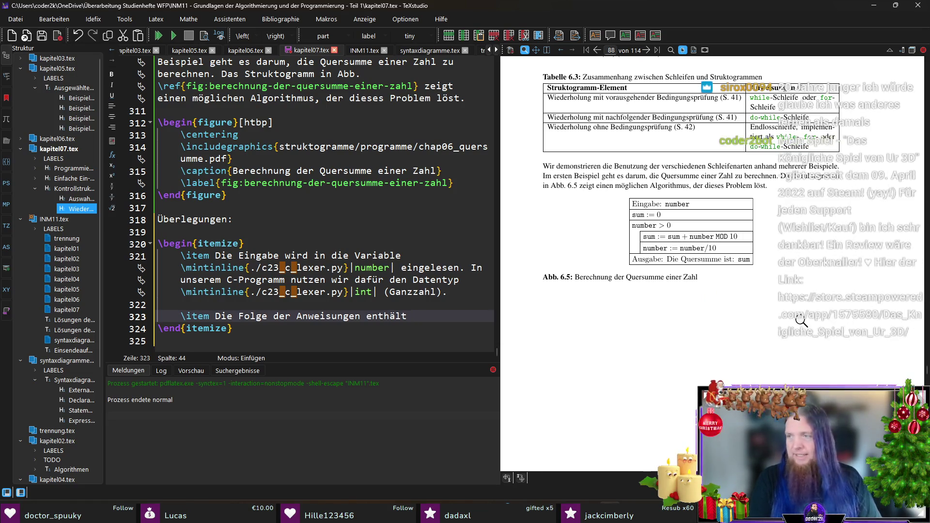
# Step: Describe the four actions (input, assignment, loop, output) and the loop's two assignments, fixing 'Zuweisungen'
pyautogui.write('vier Akti')
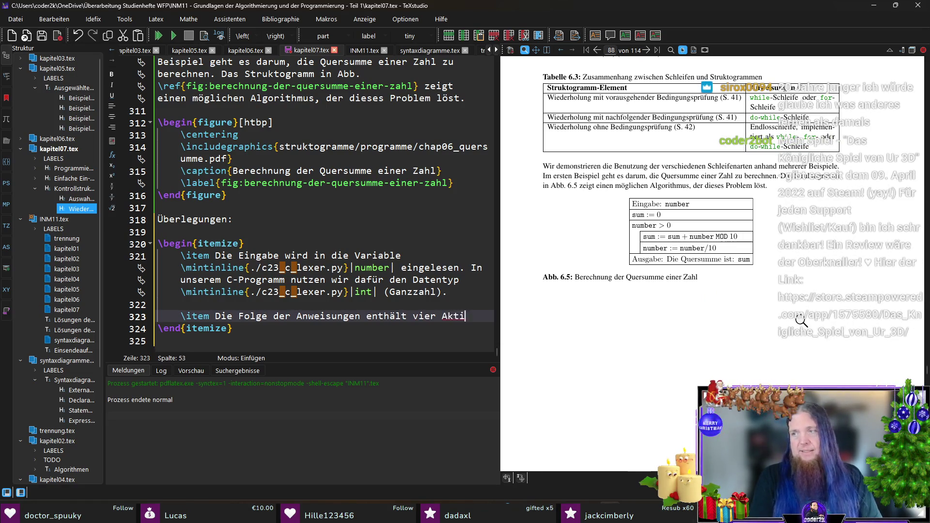
pyautogui.write('onen: Eine E')
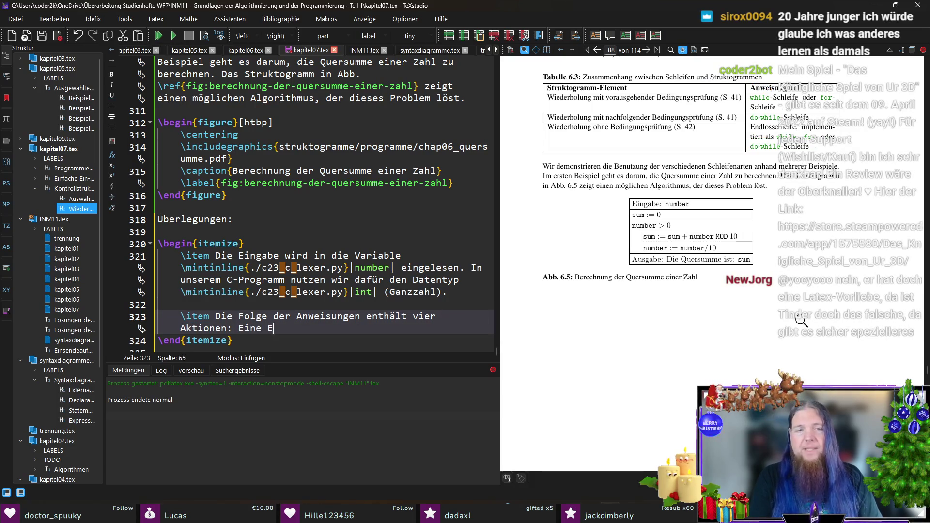
pyautogui.write('ingabe, eine Z')
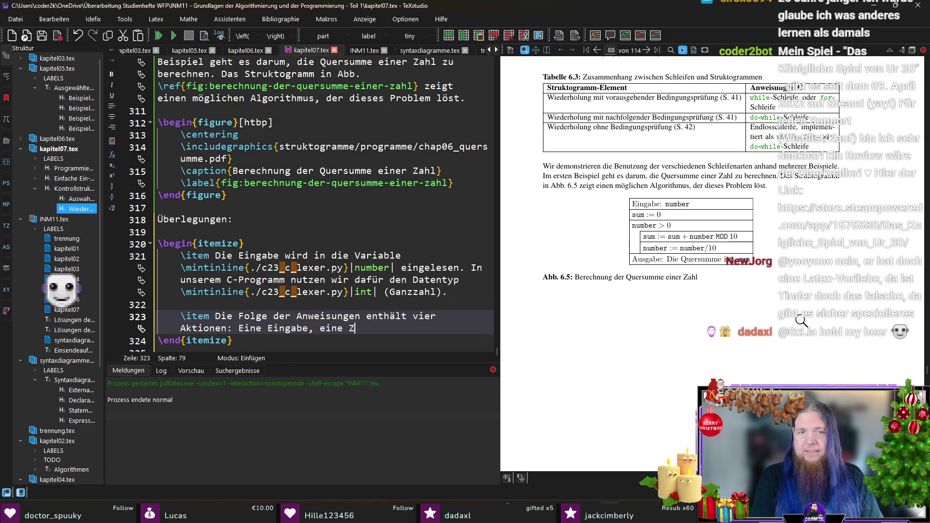
pyautogui.write('uweisung, eine')
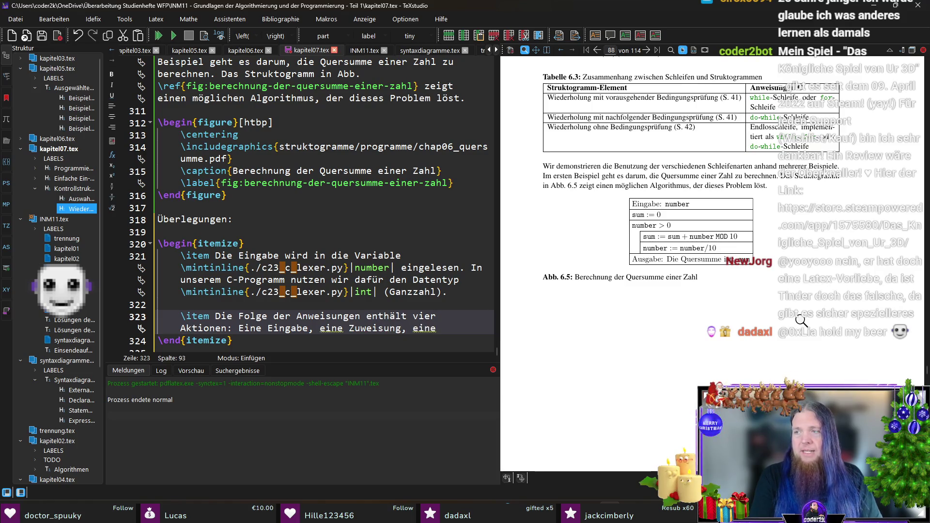
pyautogui.write(' Schleife und eine ')
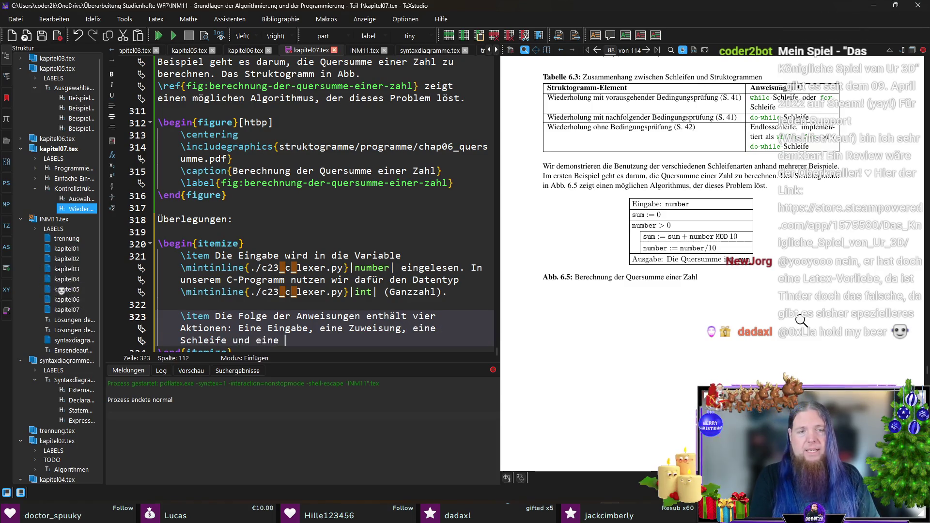
pyautogui.write('Ausgabe. Die Schleife e')
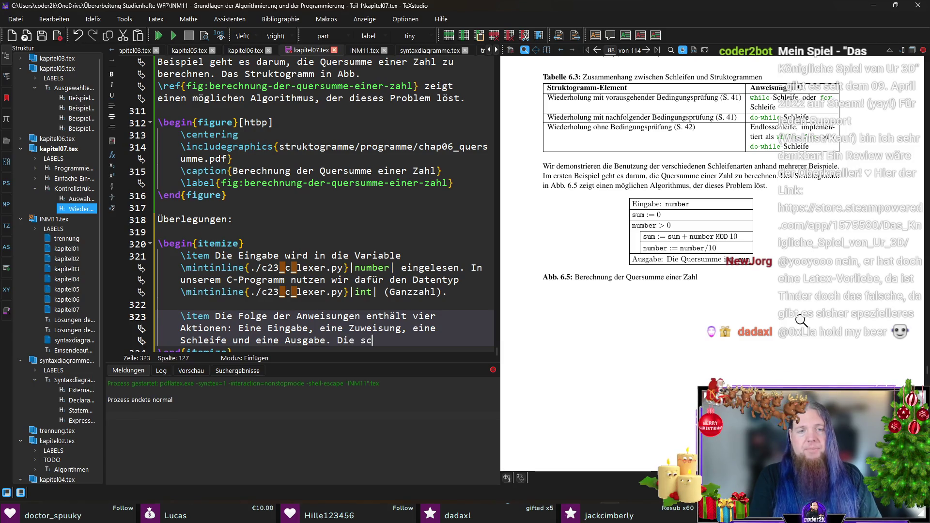
pyautogui.write('nthä')
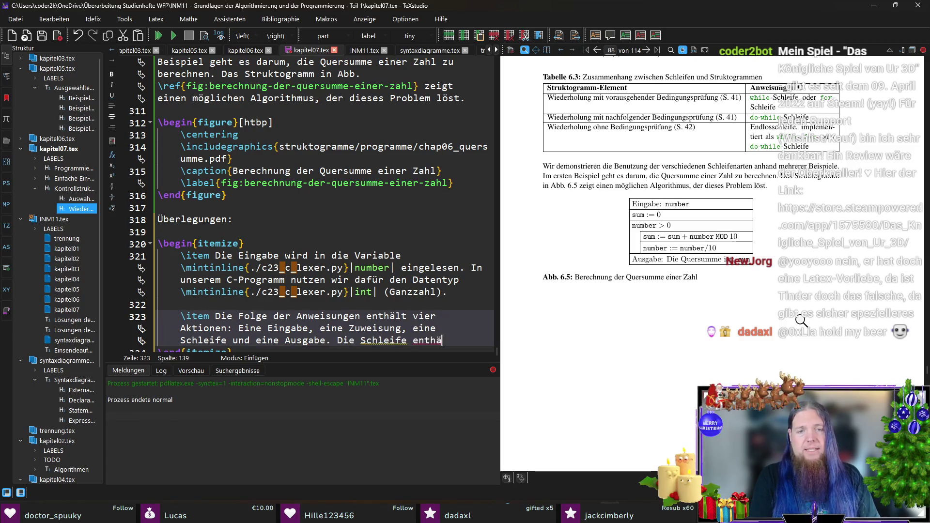
pyautogui.write('lt wiederum zwei Akti')
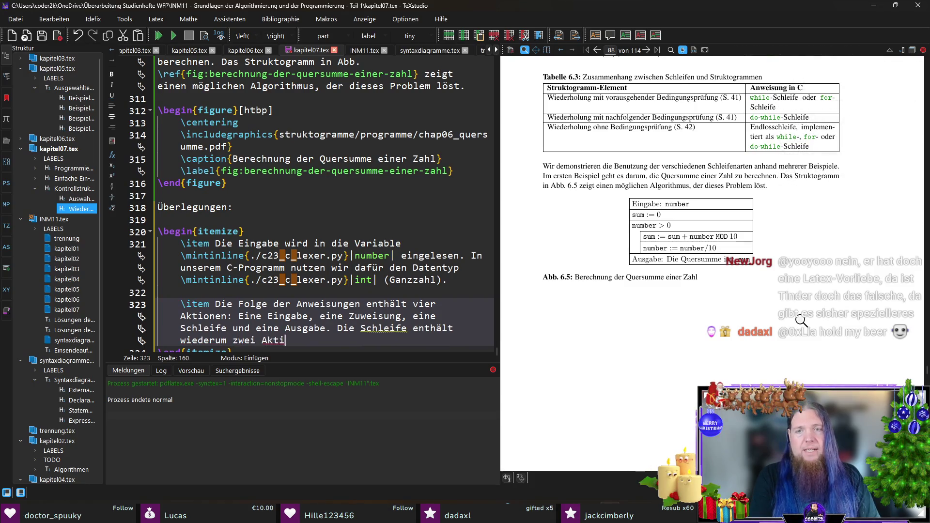
pyautogui.write('onen:')
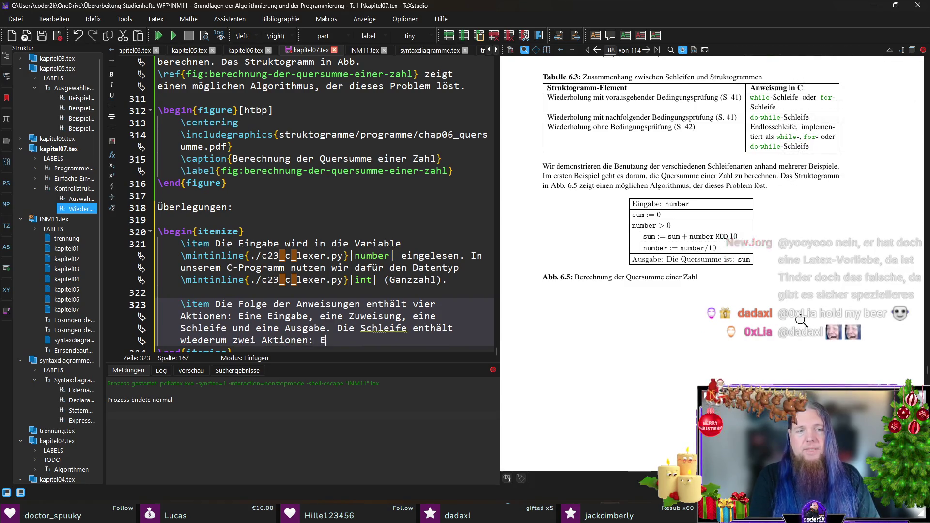
pyautogui.press('BackSpace')
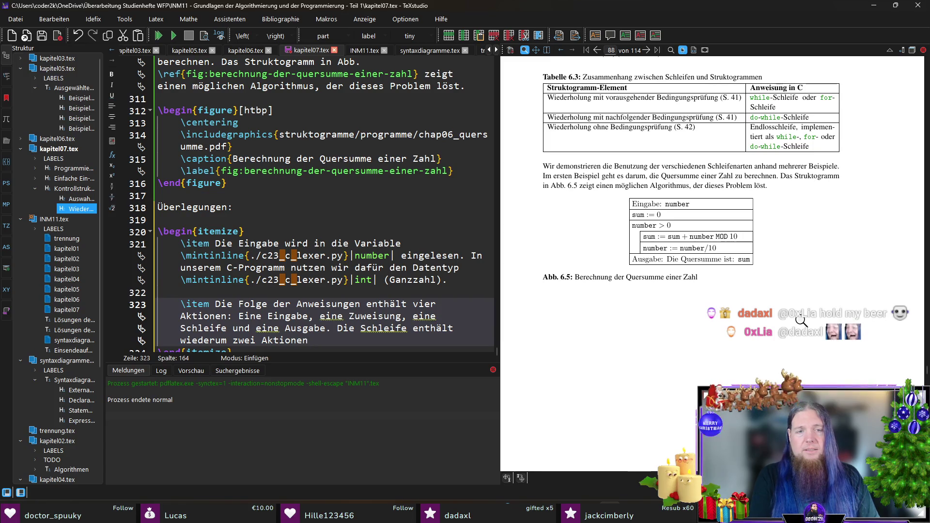
pyautogui.write(', ')
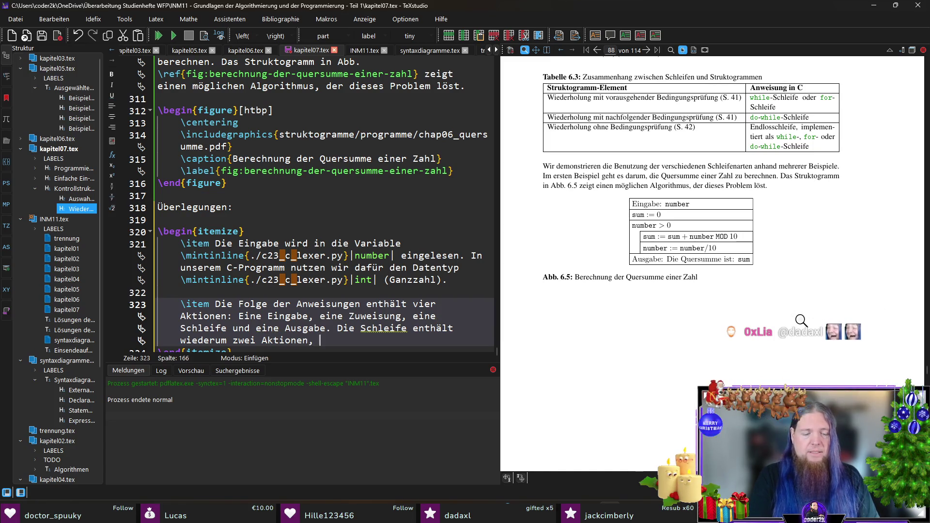
pyautogui.write('nämlich zwei Zuwesiu')
pyautogui.press('BackSpace')
pyautogui.press('BackSpace')
pyautogui.press('BackSpace')
pyautogui.write('isungen.')
# Step: Save kapitel07.tex and begin a third \item below
pyautogui.hotkey('ctrl', 's')
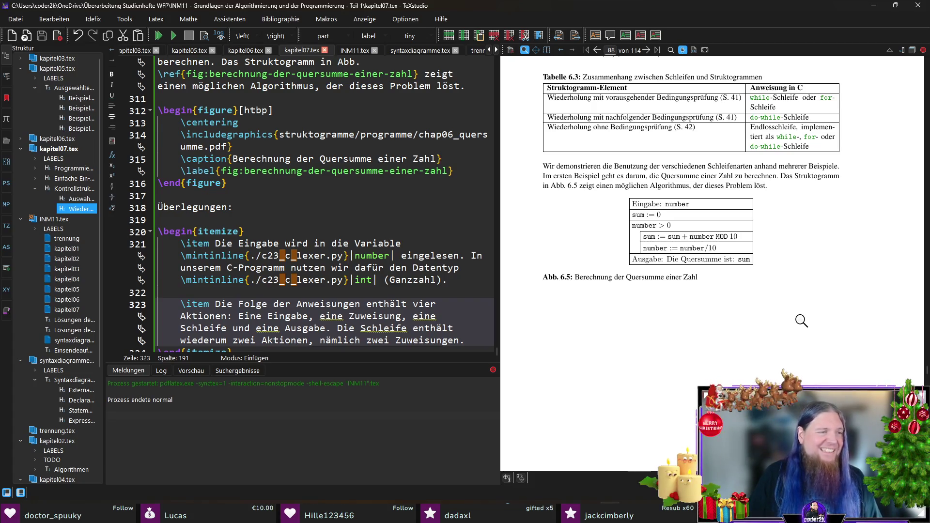
pyautogui.scroll(-1, 468, 317)
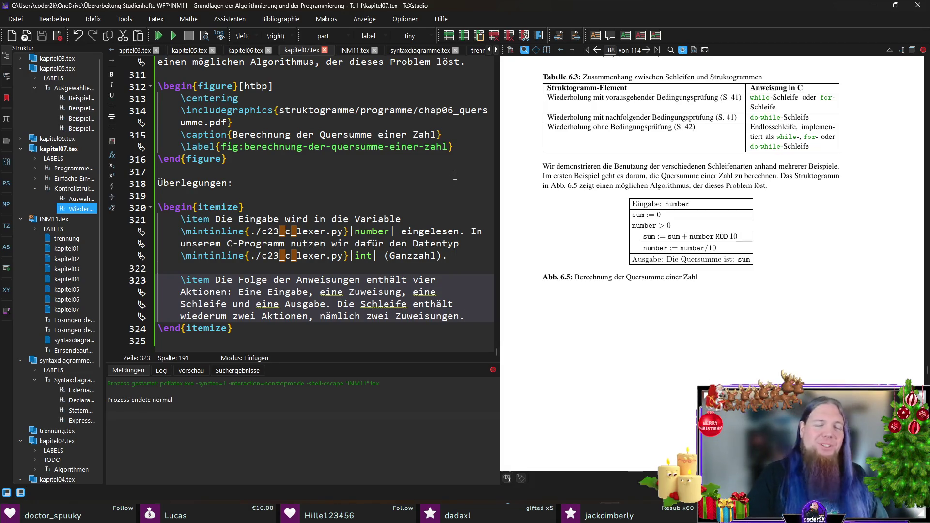
pyautogui.press('Return')
pyautogui.press('Return')
pyautogui.write('\\item')
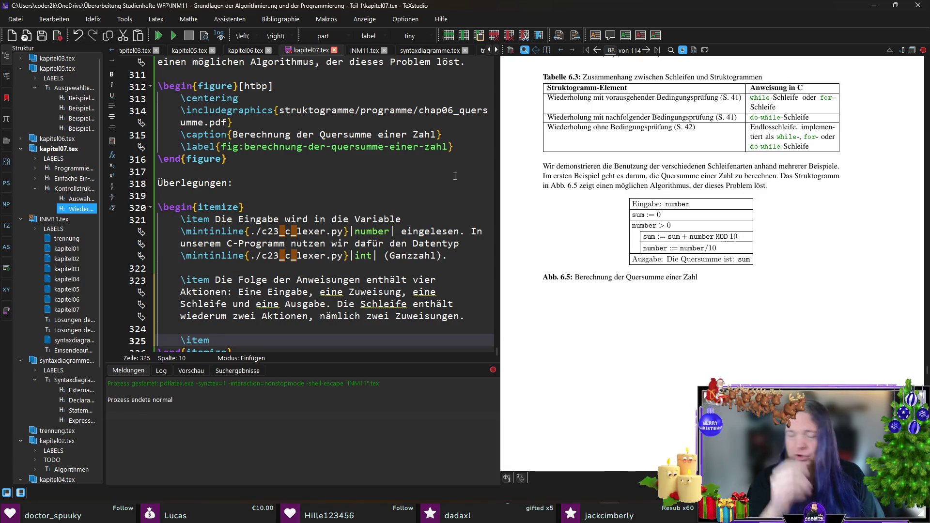
# Step: Write the third item: the loop is anfangsgeprüft, implemented with a \mintinline while-Schleife
pyautogui.write('Die Schleife ist eine anfangsge')
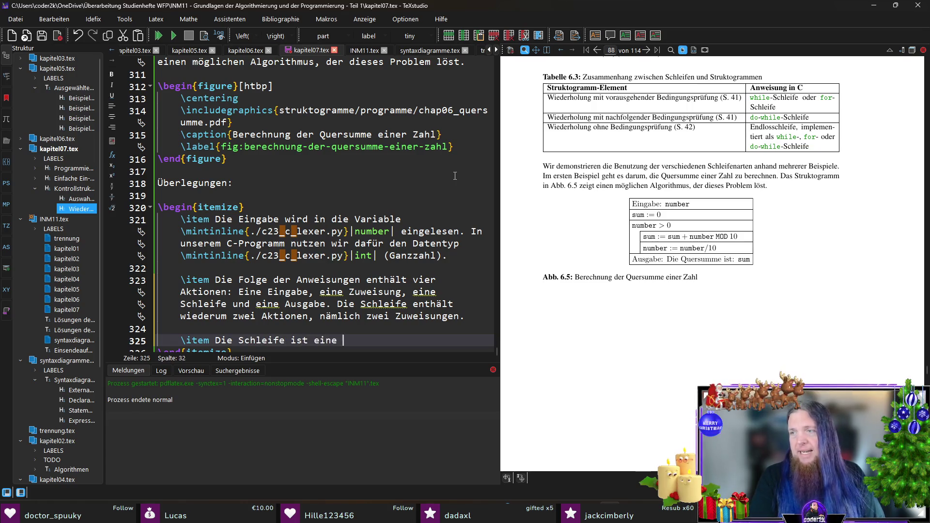
pyautogui.write('prüfte ')
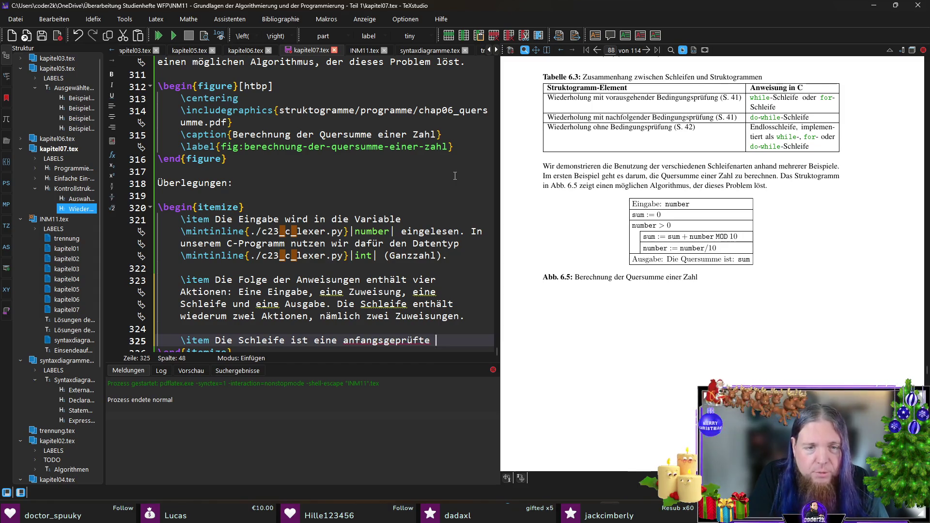
pyautogui.write('Sche')
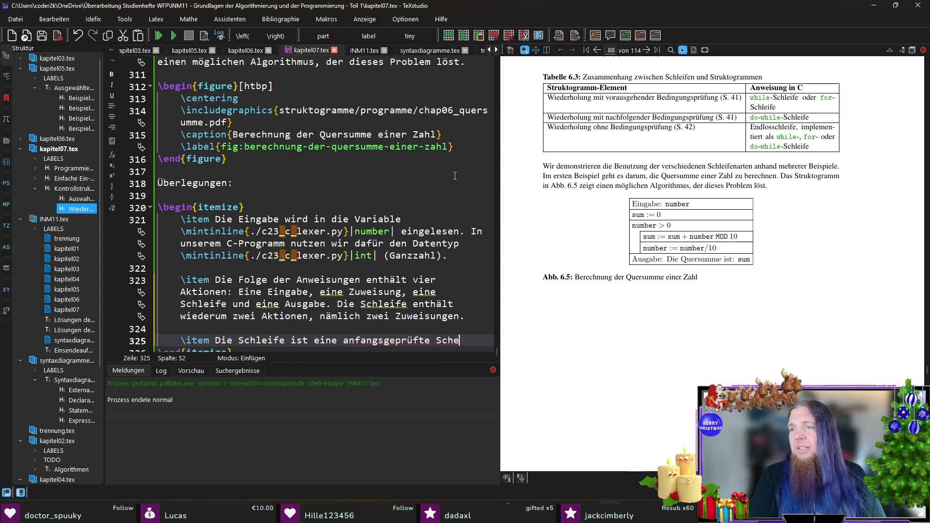
pyautogui.press('BackSpace')
pyautogui.write('leife.')
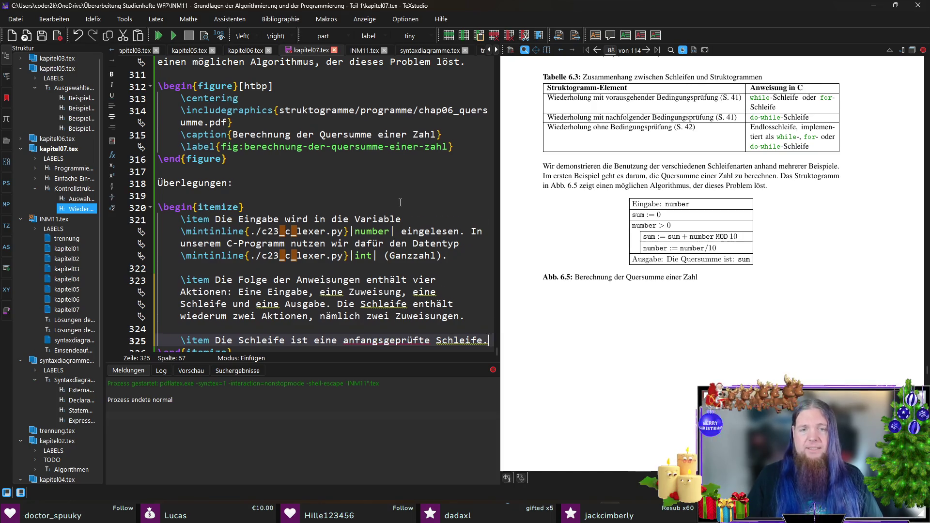
pyautogui.write('Wir setzen es mithi')
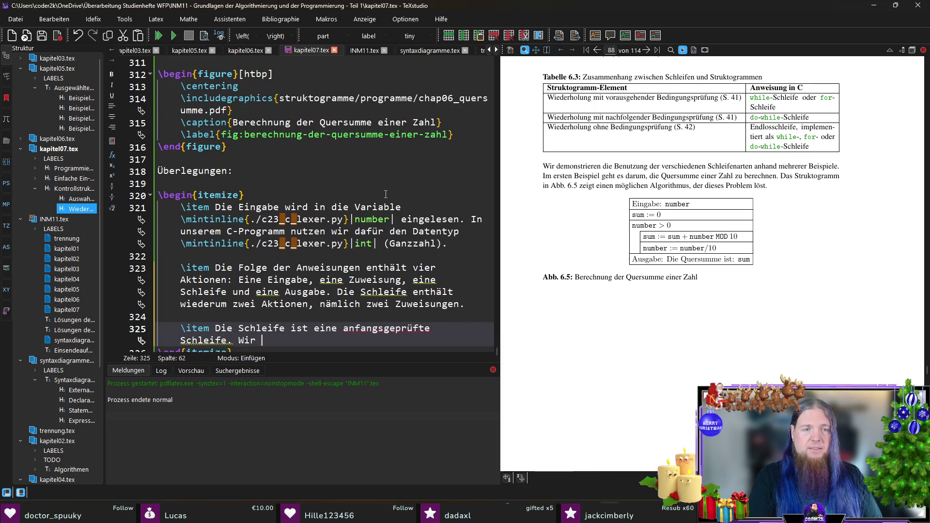
pyautogui.write('lfe ein')
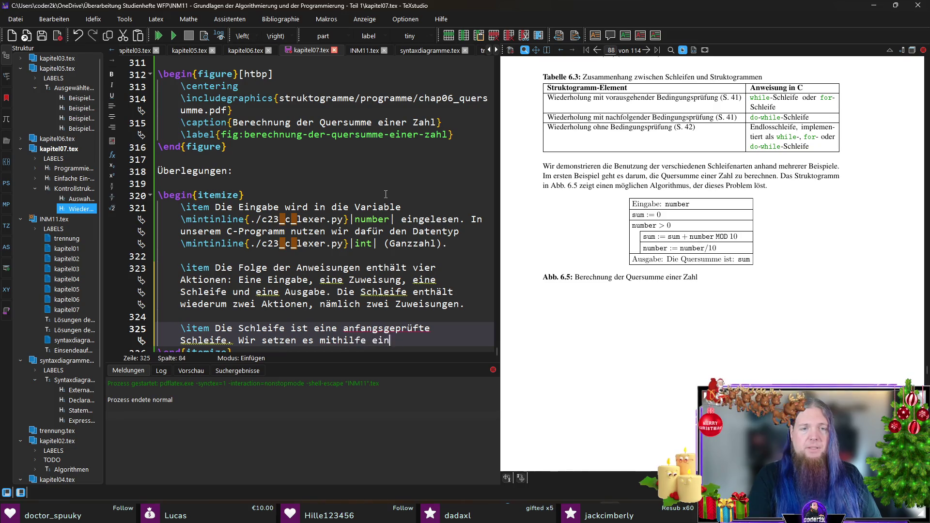
pyautogui.write('er \\mintinline{./c23_c_lexer.py}|while-')
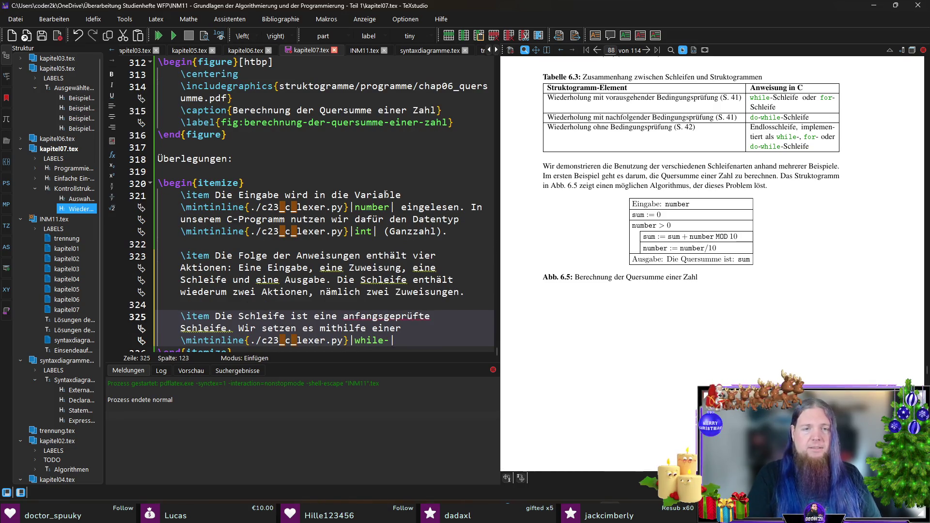
pyautogui.press('BackSpace')
pyautogui.write('|-Schleife um')
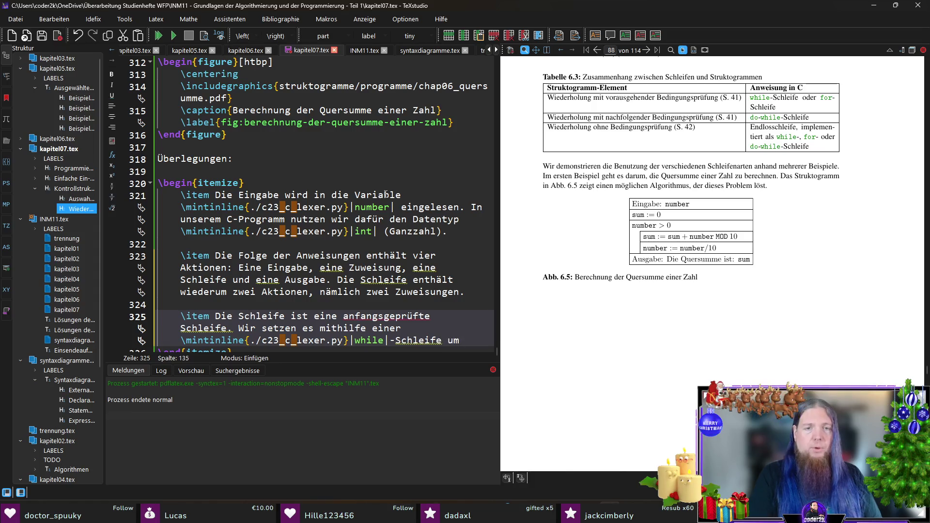
pyautogui.scroll(5, 385, 195)
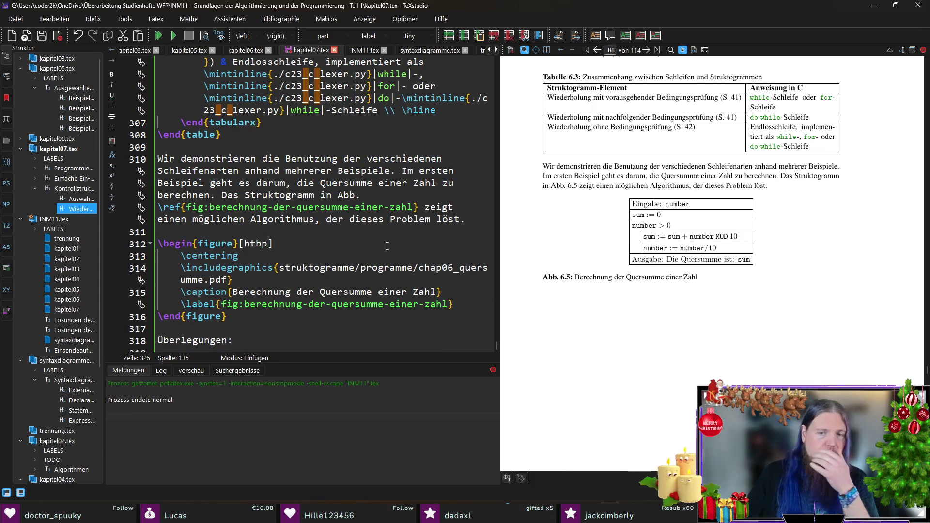
# Step: End the third Überlegungen item about the anfangsgeprüfte while-Schleife with a full stop after 'um'
pyautogui.scroll(8, 387, 241)
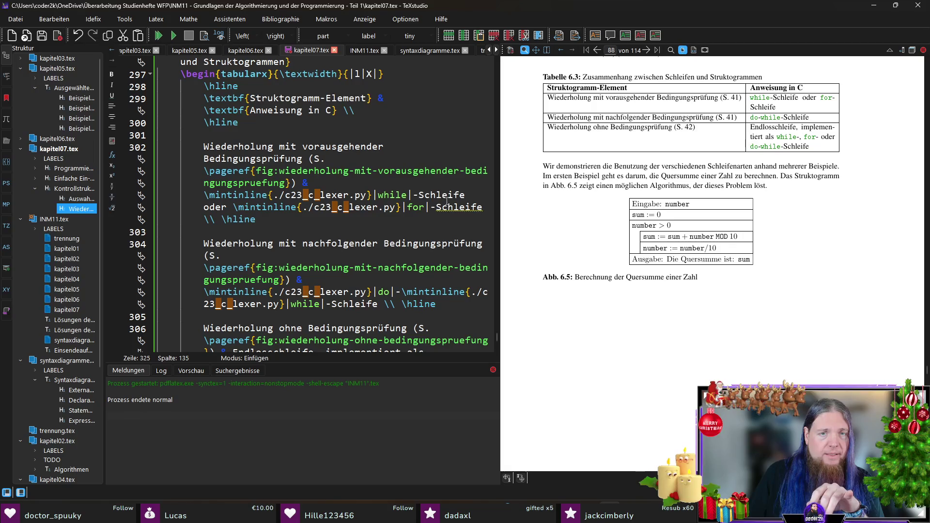
pyautogui.scroll(-8, 416, 230)
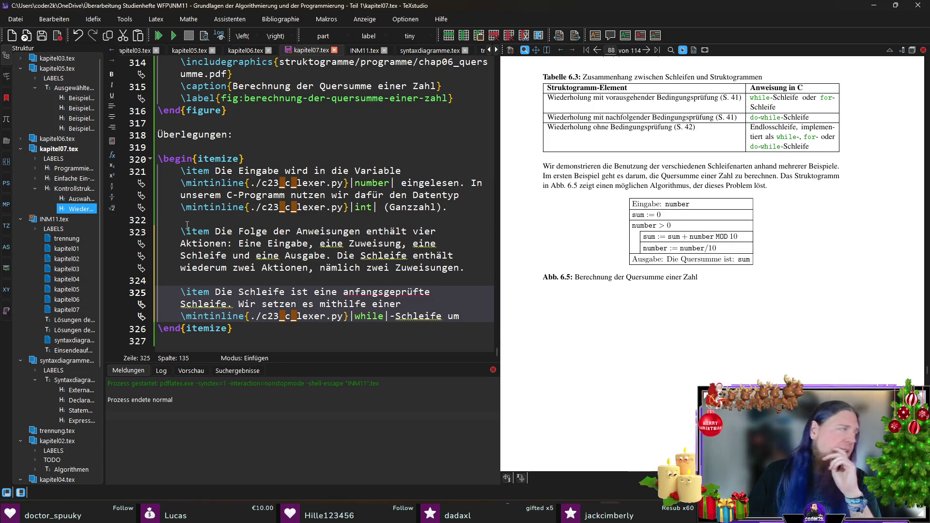
pyautogui.write('.')
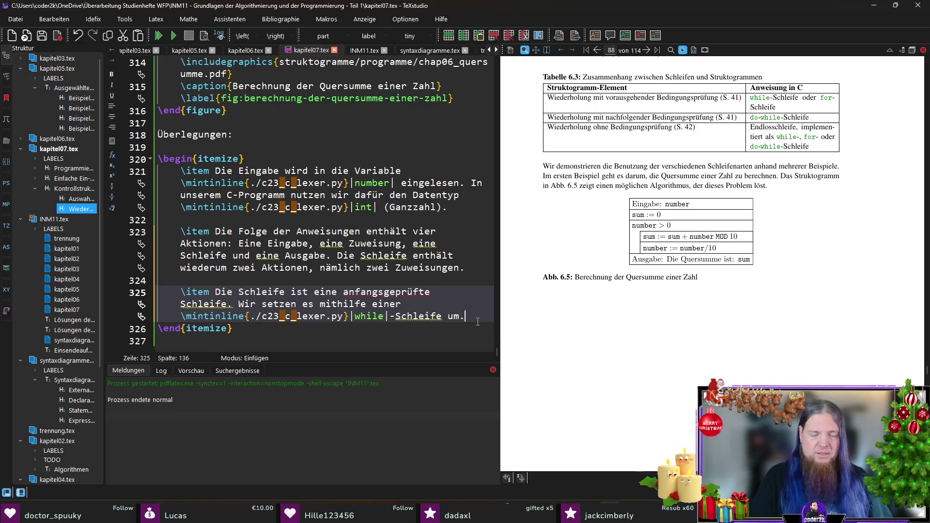
# Step: Start a fourth list item reading '\item Der Operator \texttt{MOD}'
pyautogui.press('Return')
pyautogui.press('Return')
pyautogui.write('\\item ')
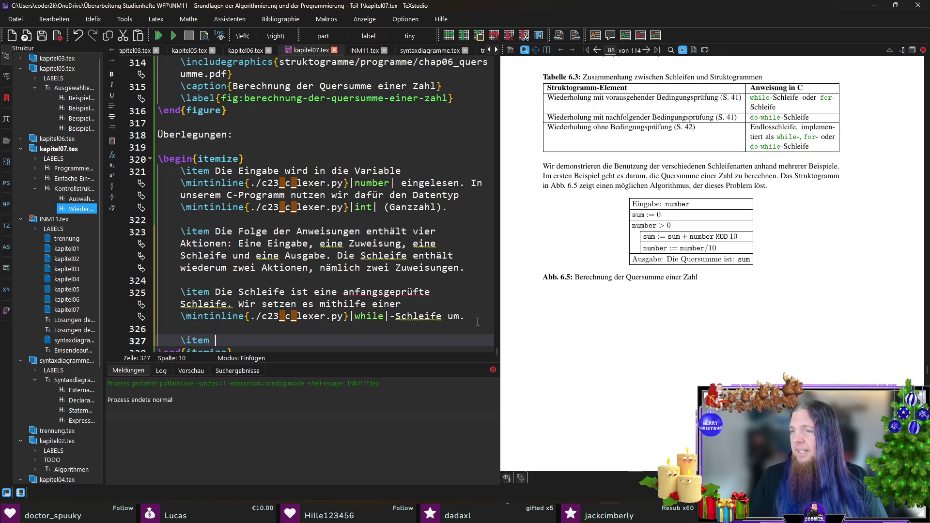
pyautogui.write('Der O')
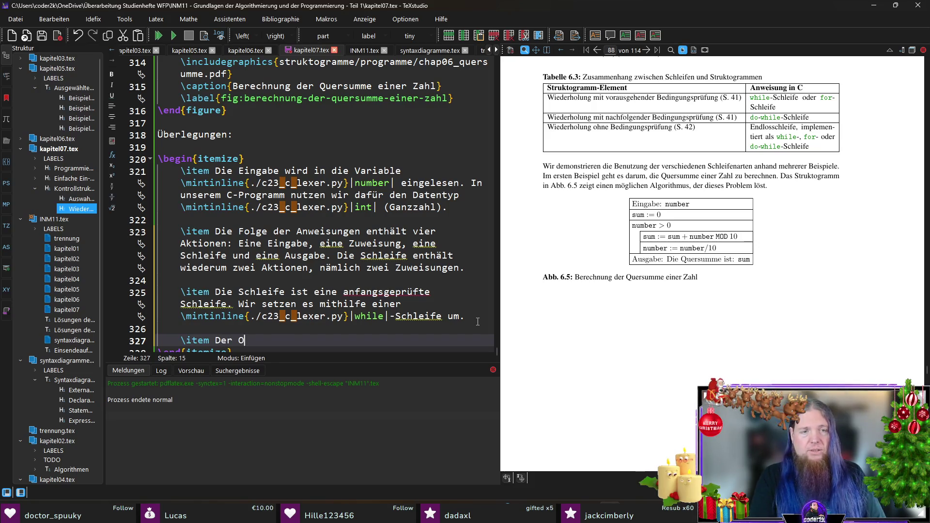
pyautogui.write('perator \\')
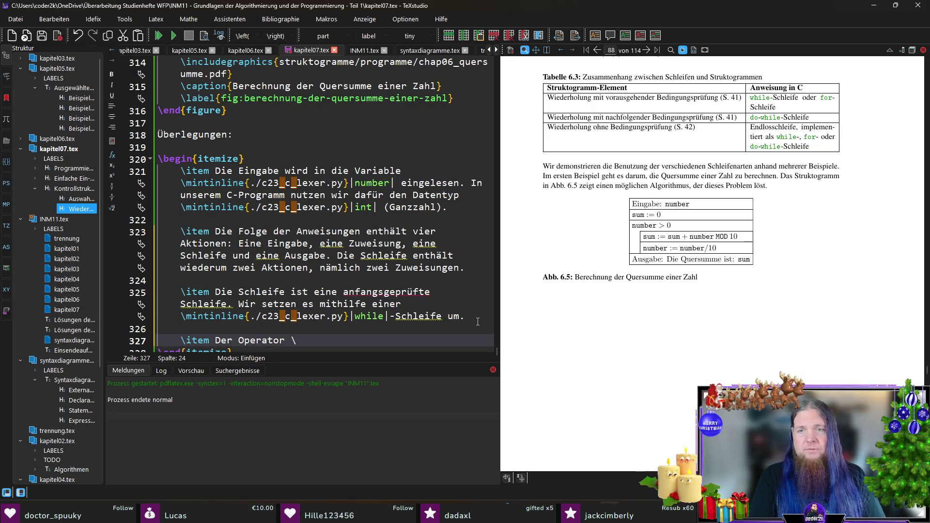
pyautogui.write('texttt')
pyautogui.press('Return')
pyautogui.write('MOD')
pyautogui.press('Right')
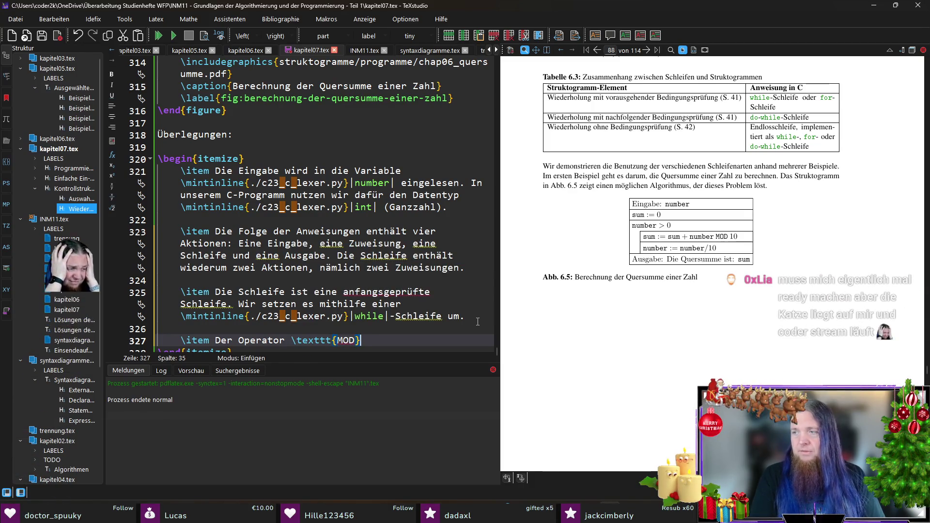
# Step: Finish the item with 'liefert den Divisionsrest bei einer Ganzzahldivision.'
pyautogui.write('steht fü')
pyautogui.write('r')
pyautogui.press('BackSpace')
pyautogui.press('BackSpace')
pyautogui.press('BackSpace')
pyautogui.write('liefert')
pyautogui.write('ganzza')
pyautogui.press('BackSpace')
pyautogui.press('BackSpace')
pyautogui.press('BackSpace')
pyautogui.write('Divisionsrest bei einer ganzzahlige')
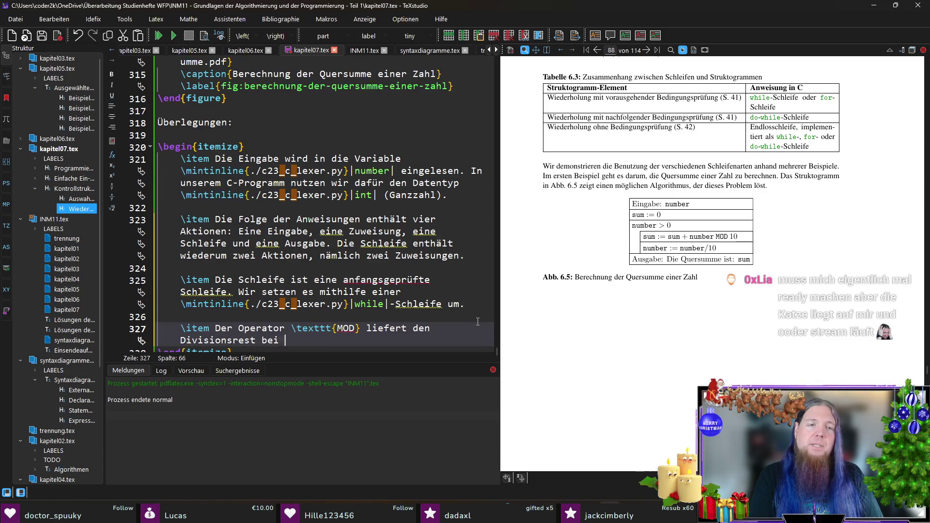
pyautogui.write('n Division')
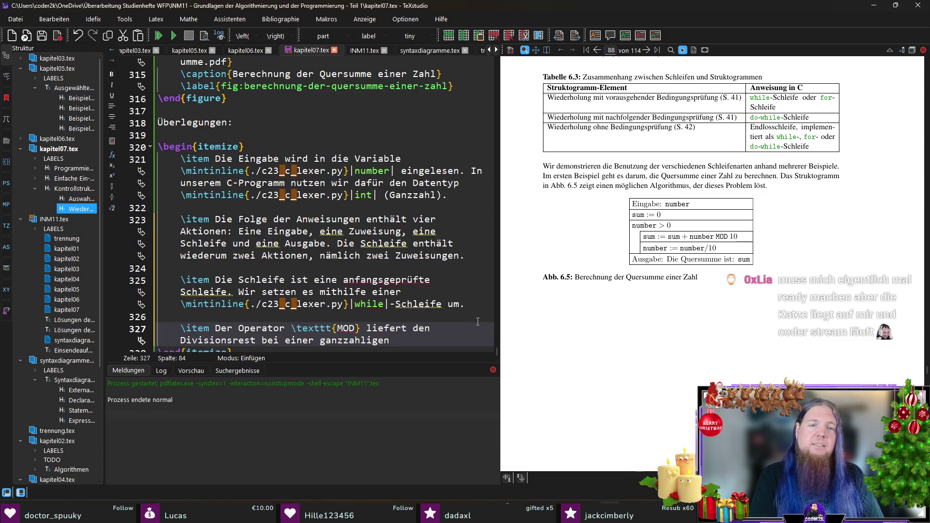
pyautogui.hotkey('ctrl', 'shift', 'Left')
pyautogui.hotkey('ctrl', 'shift', 'Left')
pyautogui.write('Ganzzahldivision.')
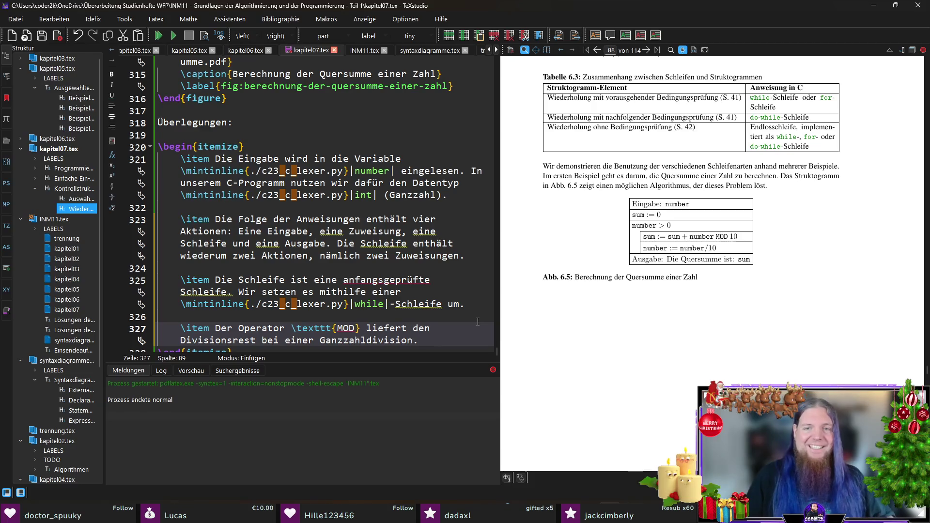
pyautogui.scroll(-1, 401, 260)
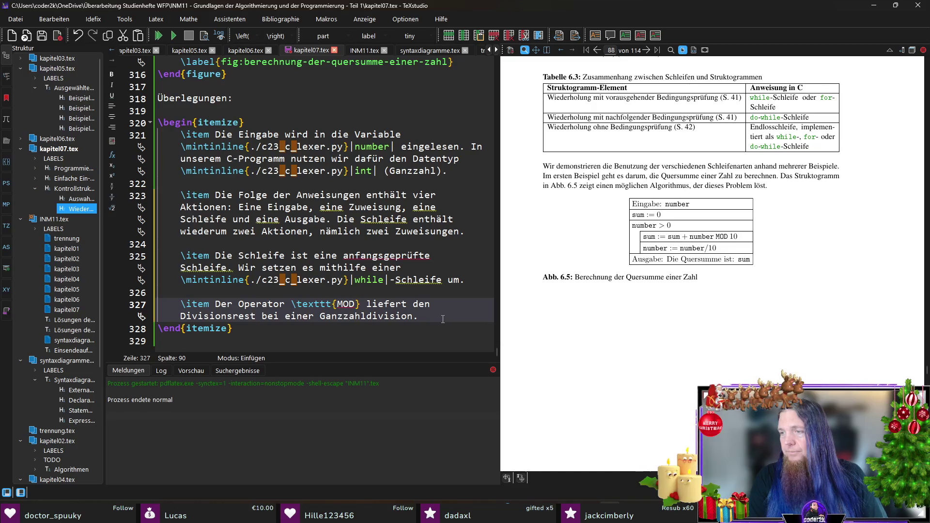
# Step: Append that C uses the \mintinline % operator for this, and save kapitel07.tex
pyautogui.write('In der Programmiersprache C nutzen wir dafür den Operator \\mintinline{./c23_c_lexer.py}||')
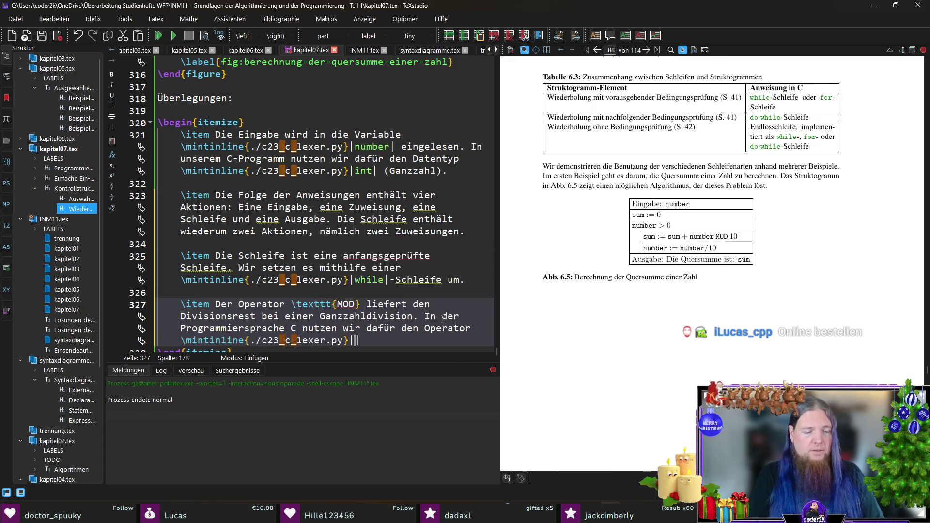
pyautogui.write('%|.')
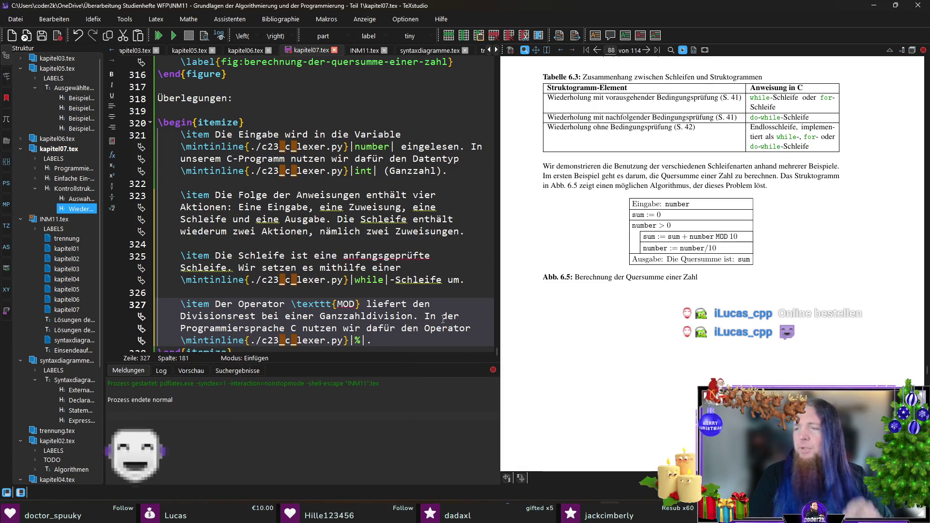
pyautogui.hotkey('ctrl', 's')
pyautogui.scroll(-1, 403, 256)
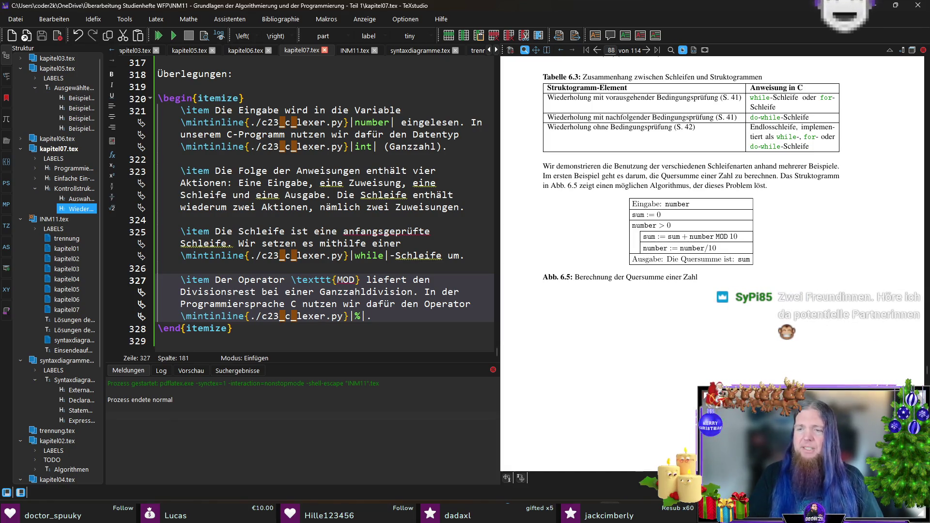
pyautogui.press('Down')
pyautogui.press('Down')
# Step: Add the comment 'TODO: Hier weiterschreiben bzw. als nächstes den C-Code implementieren…' below the list and compile
pyautogui.press('Return')
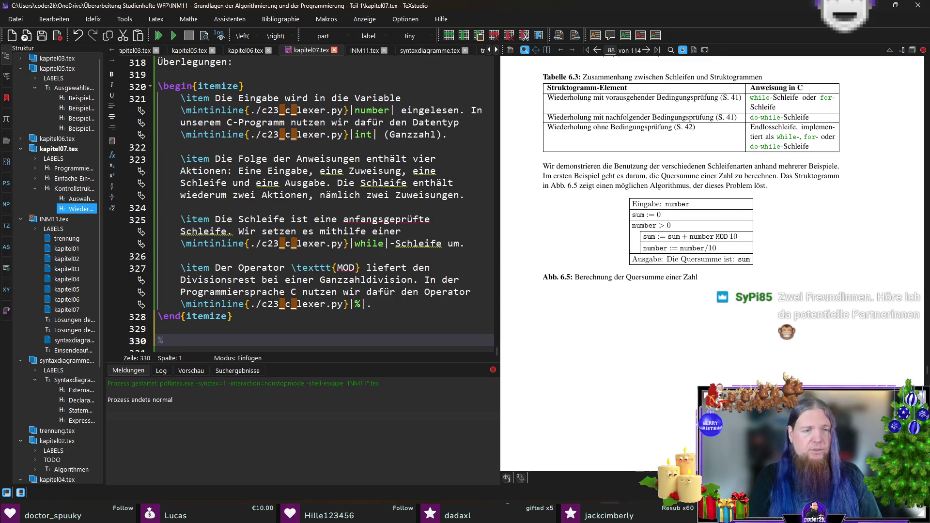
pyautogui.write('TODO: Hier weiterschreiben bzw. als nächstes den C-Code implementieren und hier hinpacken.')
pyautogui.press('F5')
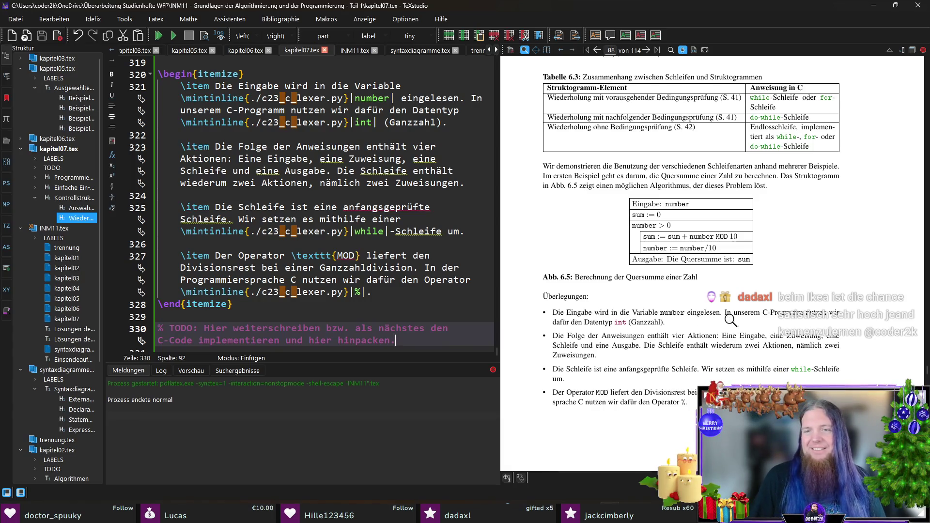
# Step: Rebuild the PDF so page 87 shows Abb. 6.5 and all four Überlegungen bullets
pyautogui.scroll(-3, 727, 322)
pyautogui.scroll(1, 724, 316)
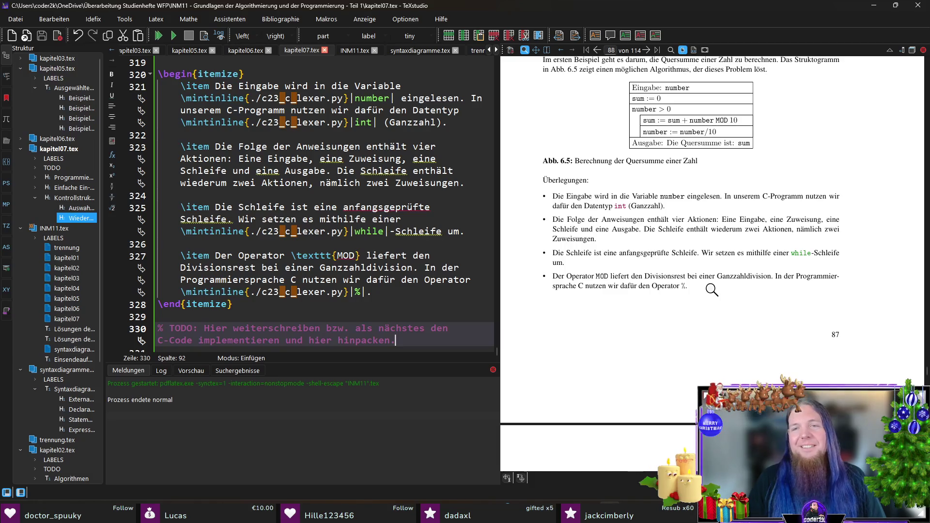
pyautogui.scroll(-1, 714, 290)
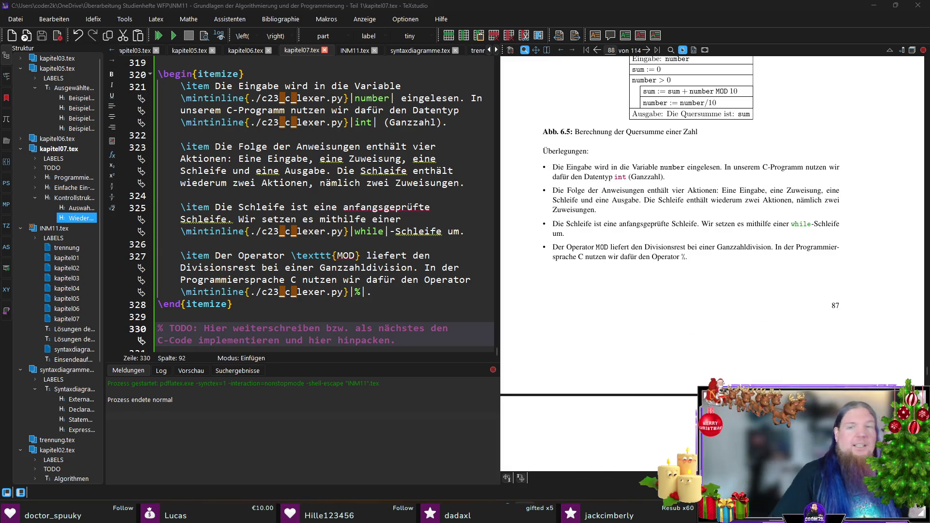
pyautogui.click(428, 337)
pyautogui.press('F5')
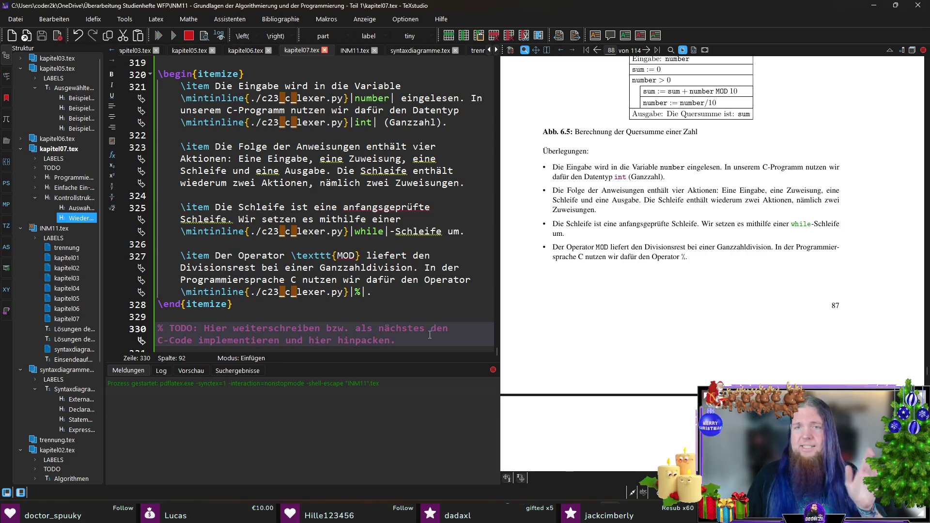